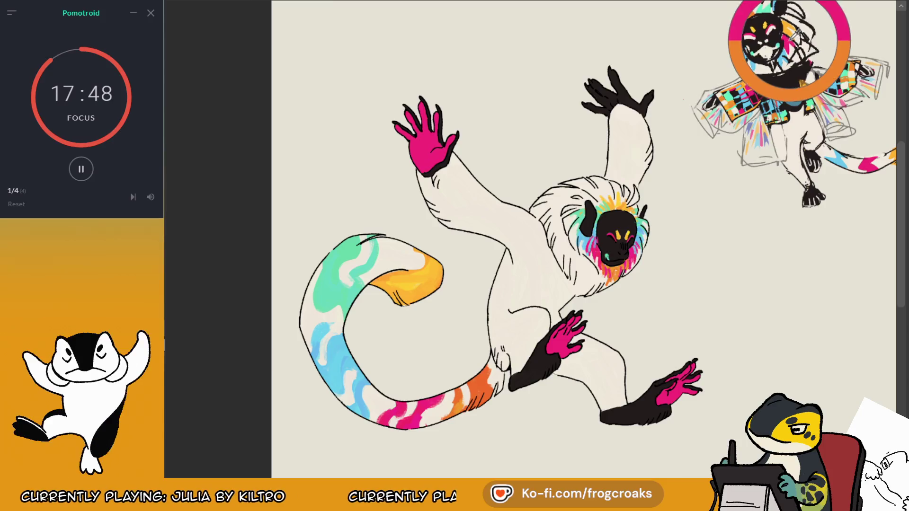
Step: Sample orange from the sketch and fill the lower hand and the foot orange
{"action": "left_click", "coordinate": [431, 142]}
{"action": "left_click", "coordinate": [567, 337]}
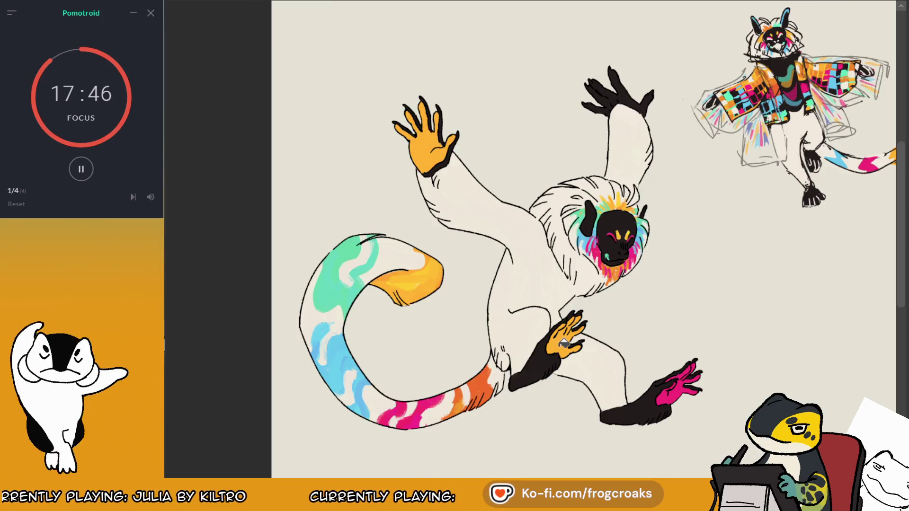
{"action": "left_click", "coordinate": [681, 382]}
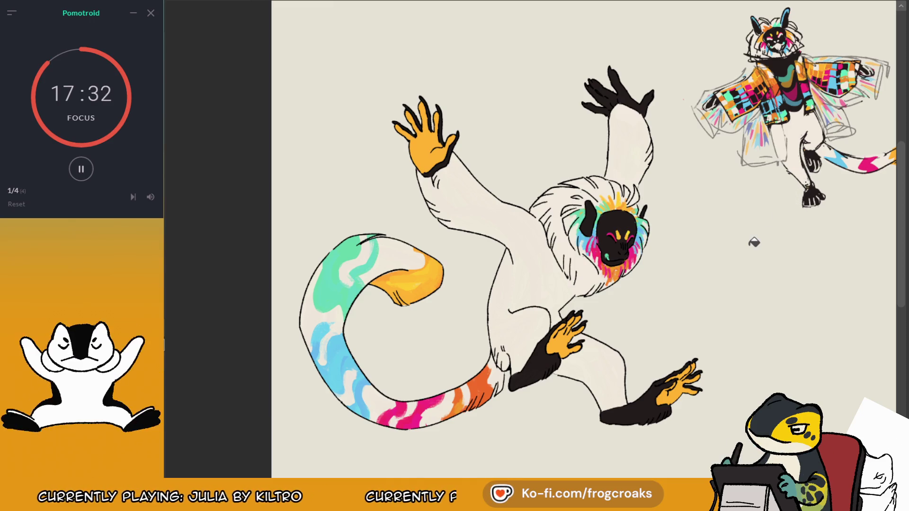
Step: Sample blue from the face ruff and fill the hands blue, undoing a stray body fill
{"action": "left_click", "coordinate": [590, 239], "text": "ctrl"}
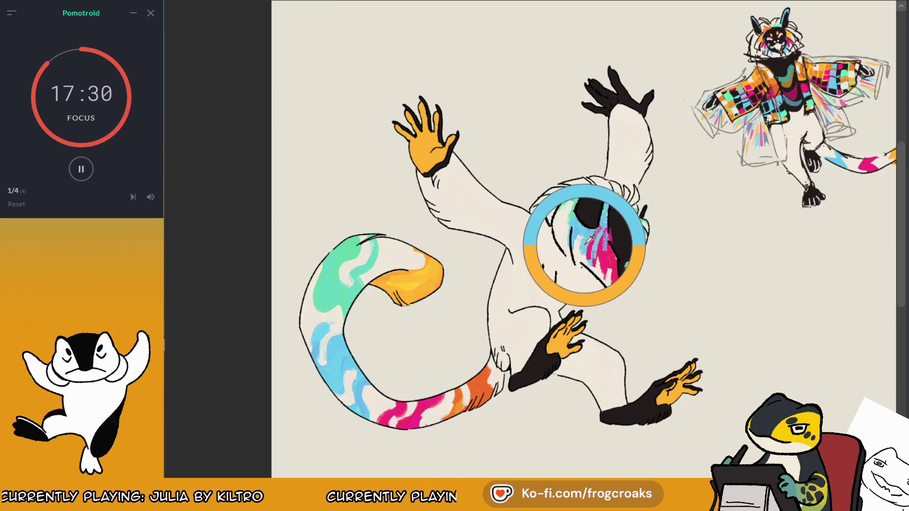
{"action": "left_click", "coordinate": [436, 138]}
{"action": "left_click", "coordinate": [572, 323]}
{"action": "left_click", "coordinate": [521, 284]}
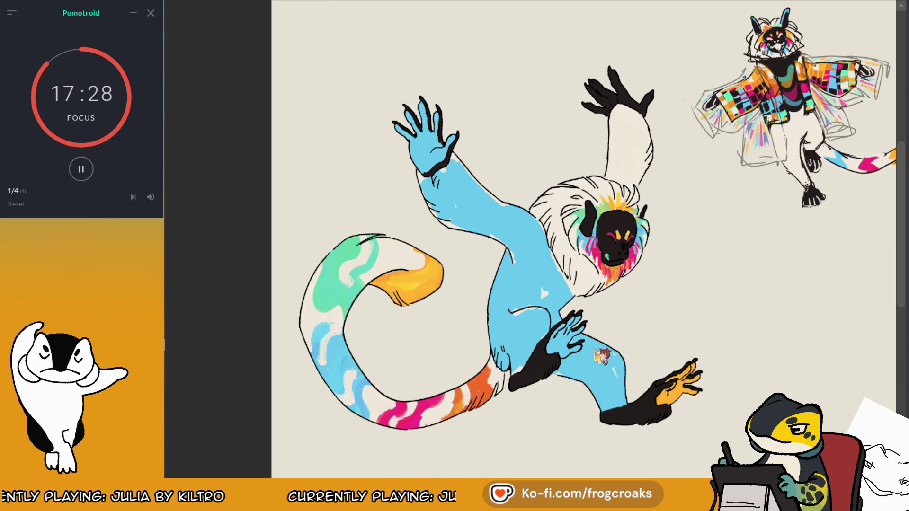
{"action": "key", "text": "ctrl+z"}
{"action": "key", "text": "ctrl+z"}
{"action": "key", "text": "ctrl+z"}
{"action": "key", "text": "ctrl+shift+z"}
{"action": "key", "text": "ctrl+shift+z"}
{"action": "key", "text": "ctrl+shift+z"}
{"action": "key", "text": "ctrl+z"}
{"action": "key", "text": "ctrl+z"}
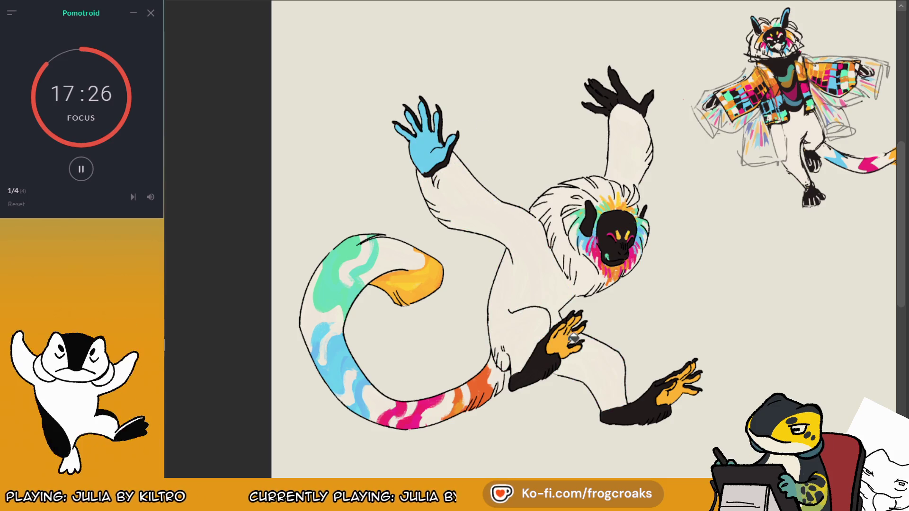
Step: Refill the lower hand, foot and raised hand blue, stepping back through misplaced fills
{"action": "left_click", "coordinate": [574, 339]}
{"action": "key", "text": "ctrl+z"}
{"action": "key", "text": "ctrl+z"}
{"action": "key", "text": "ctrl+z"}
{"action": "key", "text": "ctrl+z"}
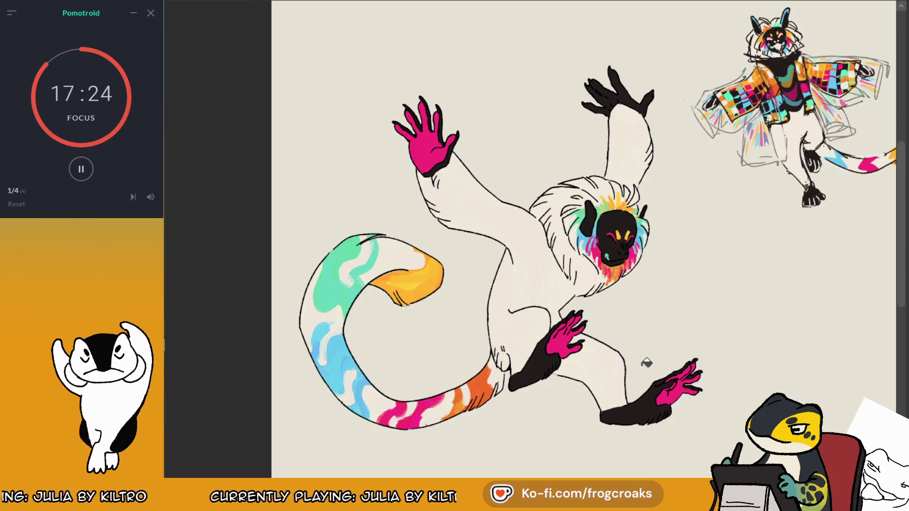
{"action": "left_click", "coordinate": [682, 379]}
{"action": "left_click", "coordinate": [573, 346]}
{"action": "key", "text": "ctrl+z"}
{"action": "key", "text": "ctrl+z"}
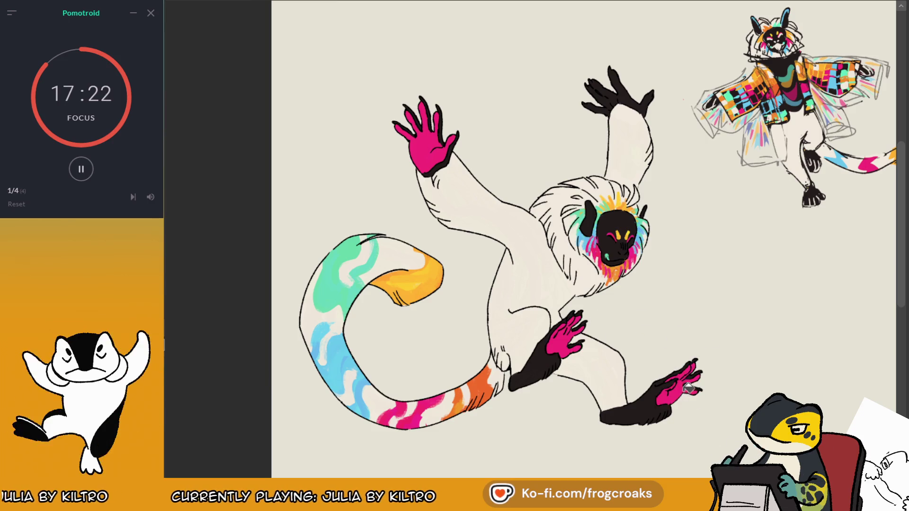
{"action": "key", "text": "ctrl+shift+z"}
{"action": "key", "text": "ctrl+shift+z"}
{"action": "left_click", "coordinate": [428, 153]}
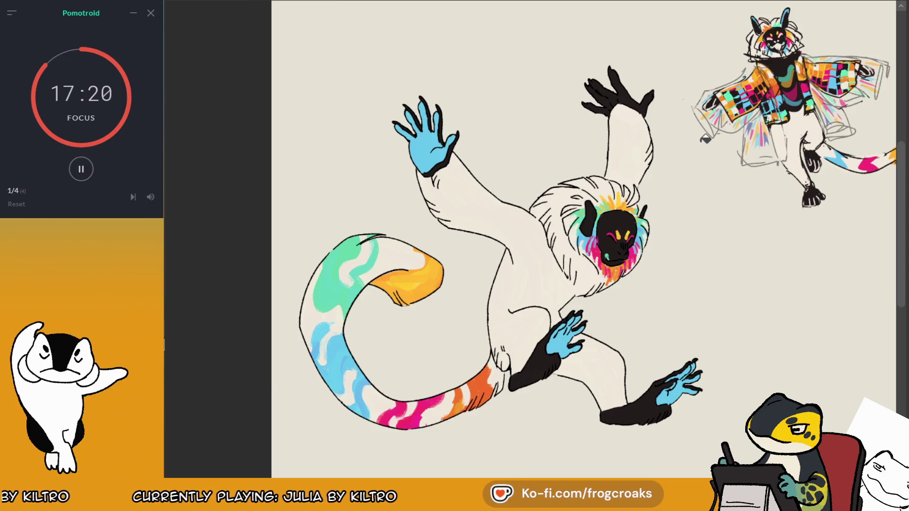
Step: Try teal on the raised hand, lower hand and foot, then revert the hands to pink
{"action": "key", "text": "m"}
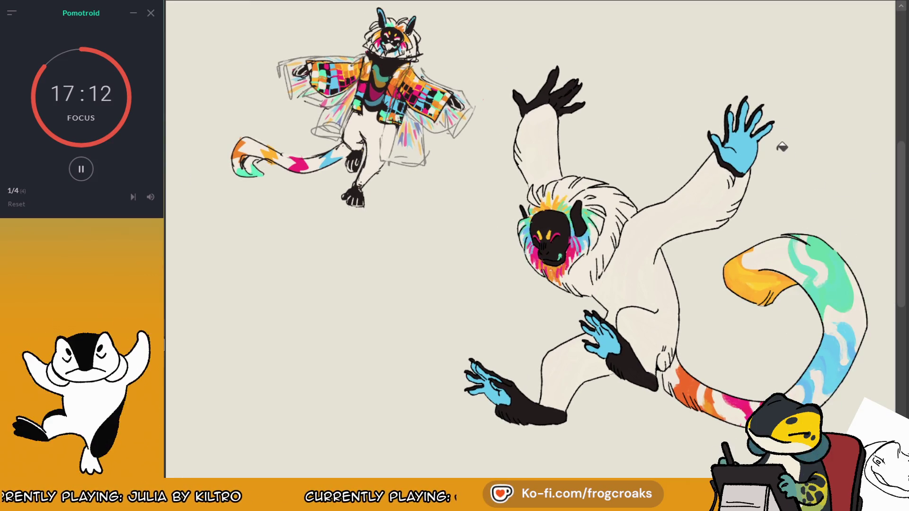
{"action": "left_click", "coordinate": [758, 138]}
{"action": "left_click", "coordinate": [758, 137]}
{"action": "left_click", "coordinate": [597, 337]}
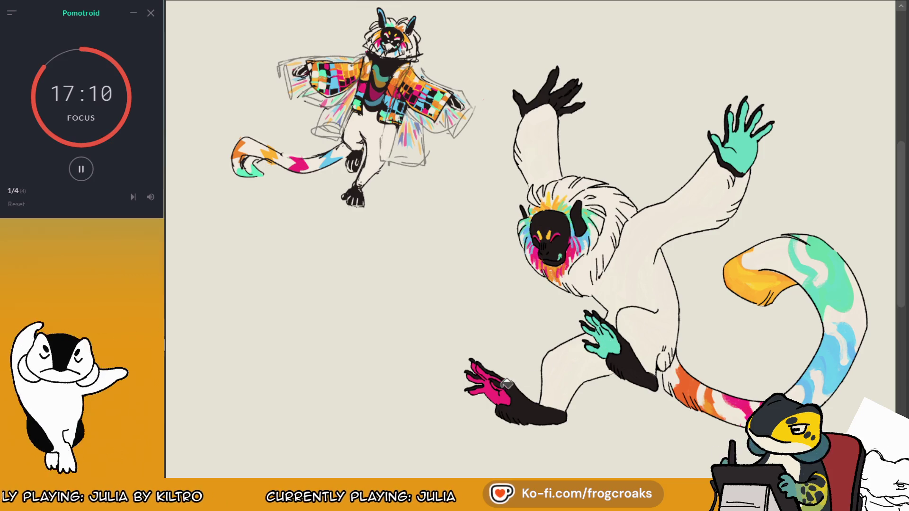
{"action": "left_click", "coordinate": [502, 389]}
{"action": "key", "text": "m"}
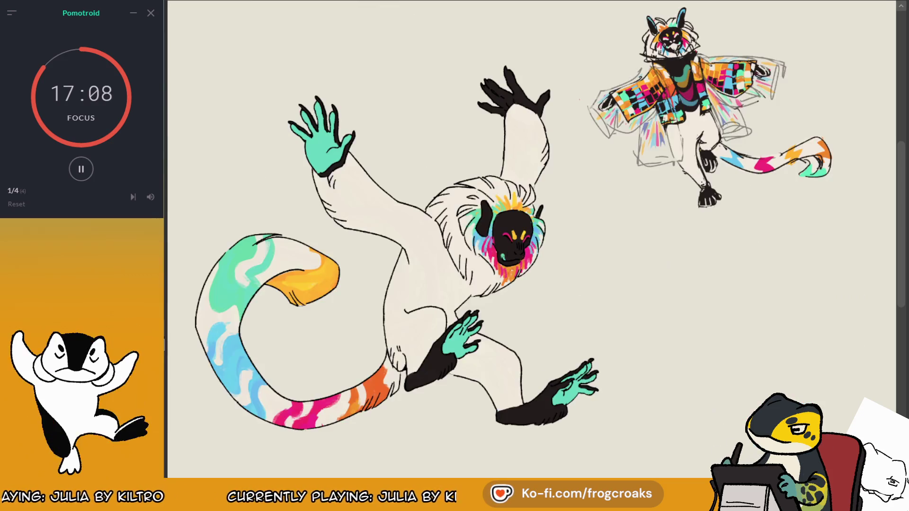
{"action": "key", "text": "m"}
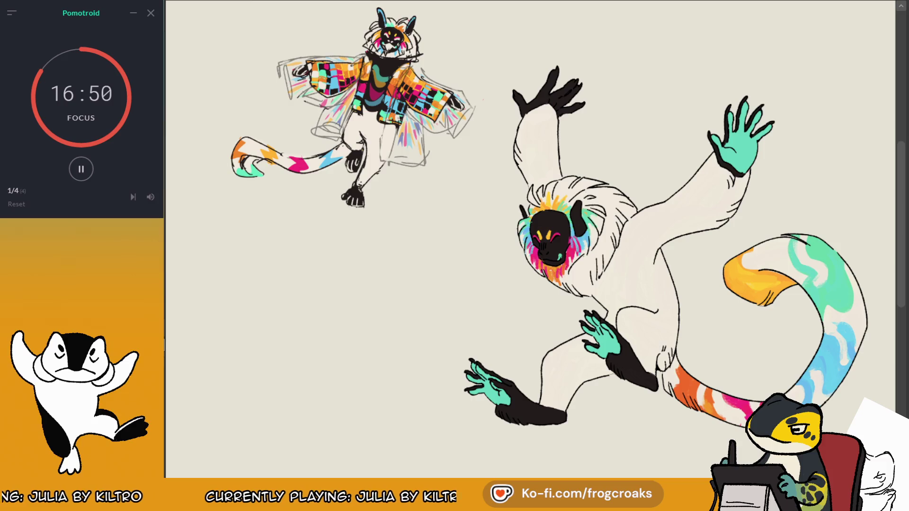
{"action": "key", "text": "m"}
{"action": "key", "text": "BackSpace"}
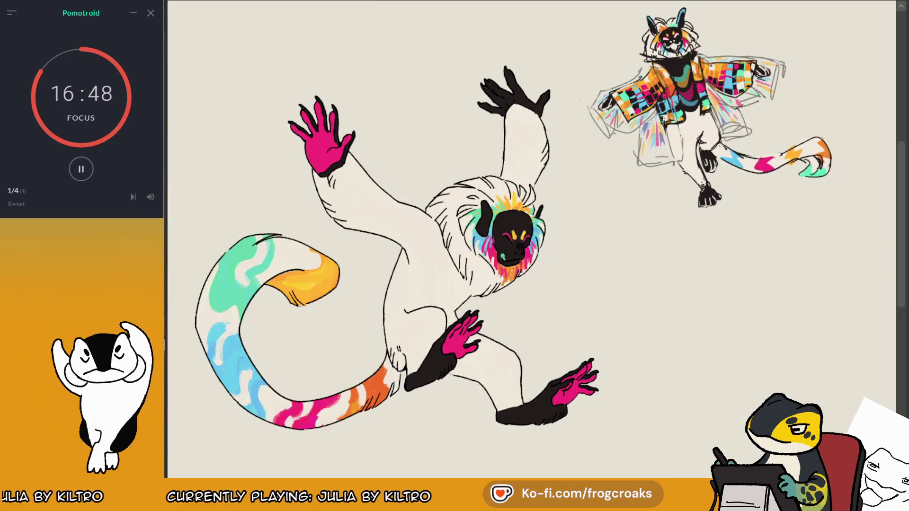
Step: Fill the lower hand teal and the pink toes orange, undoing the stray black-leg fill
{"action": "key", "text": "minus"}
{"action": "key", "text": "minus"}
{"action": "key", "text": "minus"}
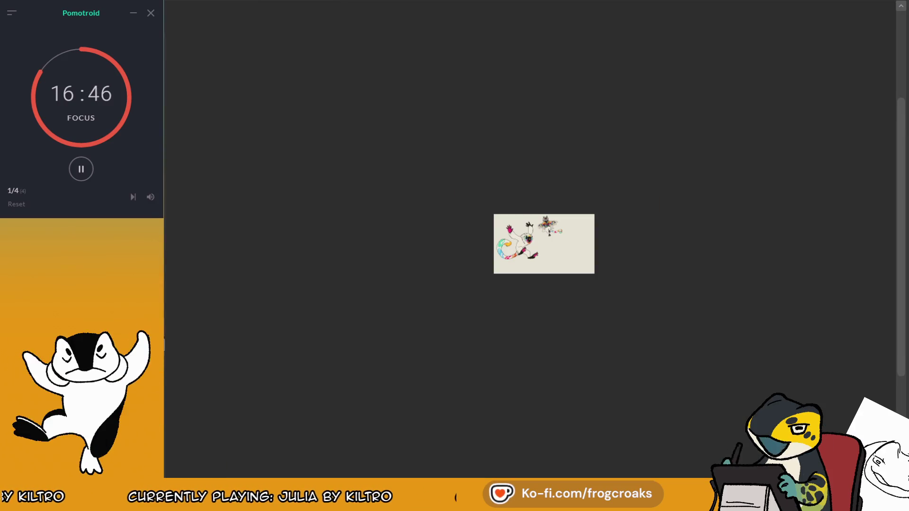
{"action": "key", "text": "plus"}
{"action": "key", "text": "plus"}
{"action": "key", "text": "plus"}
{"action": "key", "text": "plus"}
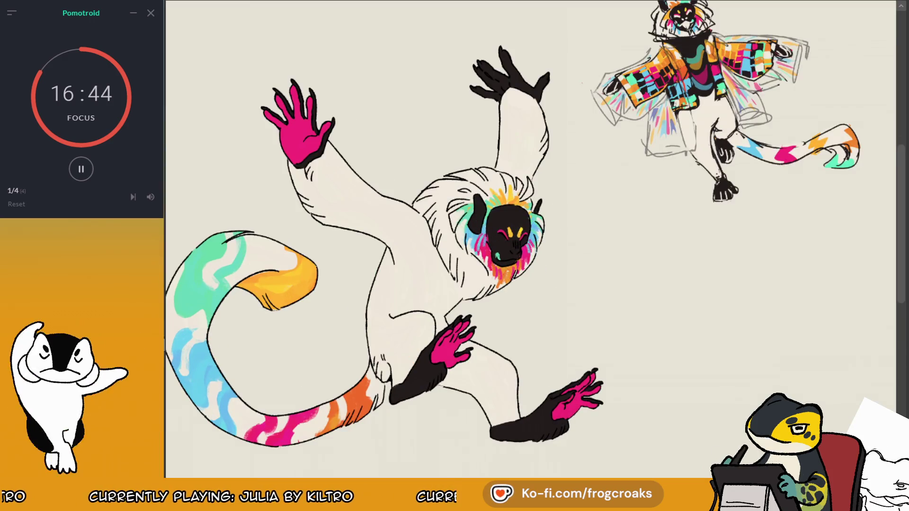
{"action": "key", "text": "plus"}
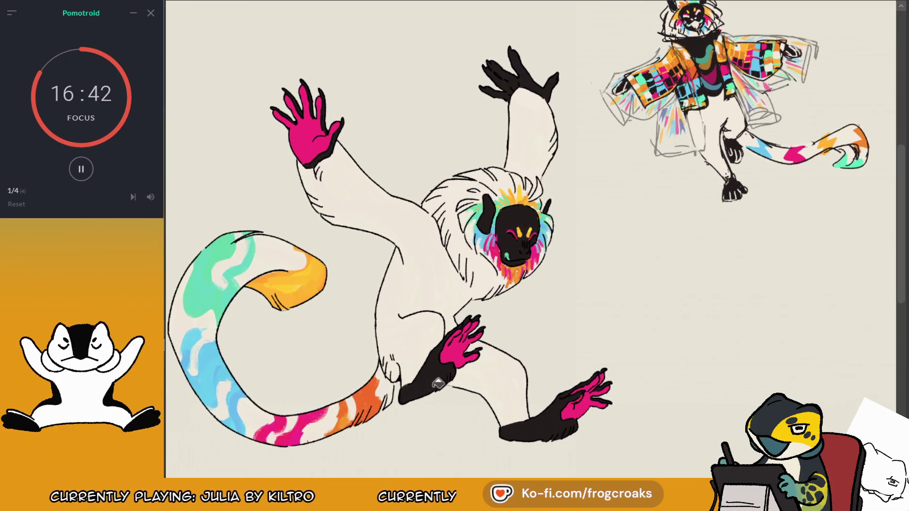
{"action": "left_click", "coordinate": [480, 330]}
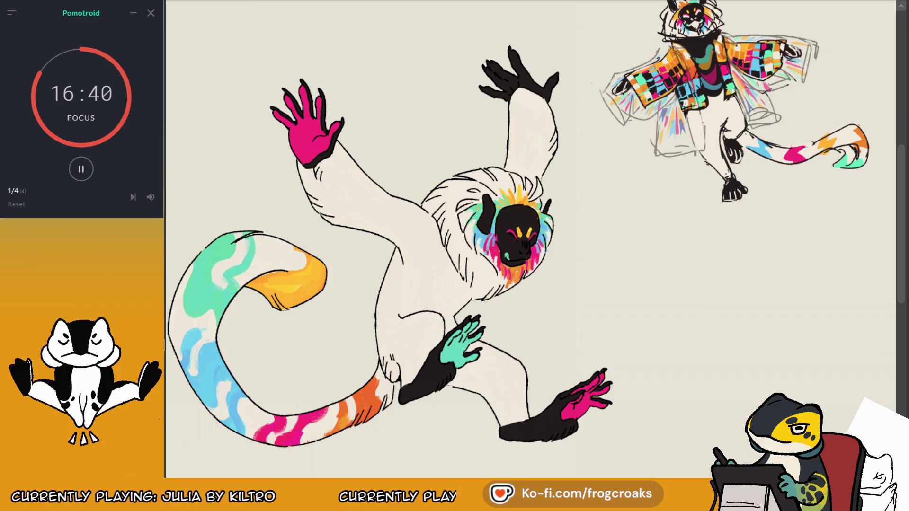
{"action": "left_click", "coordinate": [591, 402]}
{"action": "key", "text": "ctrl+z"}
{"action": "left_click", "coordinate": [593, 405]}
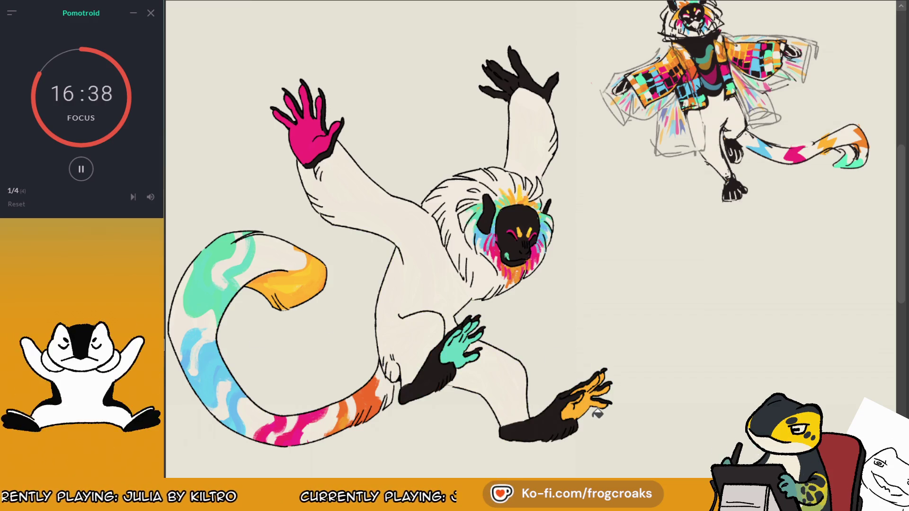
Step: Flip the view upside down and mirror it to review the hand and foot colours
{"action": "scroll", "coordinate": [511, 203], "scroll_direction": "down", "scroll_amount": 1}
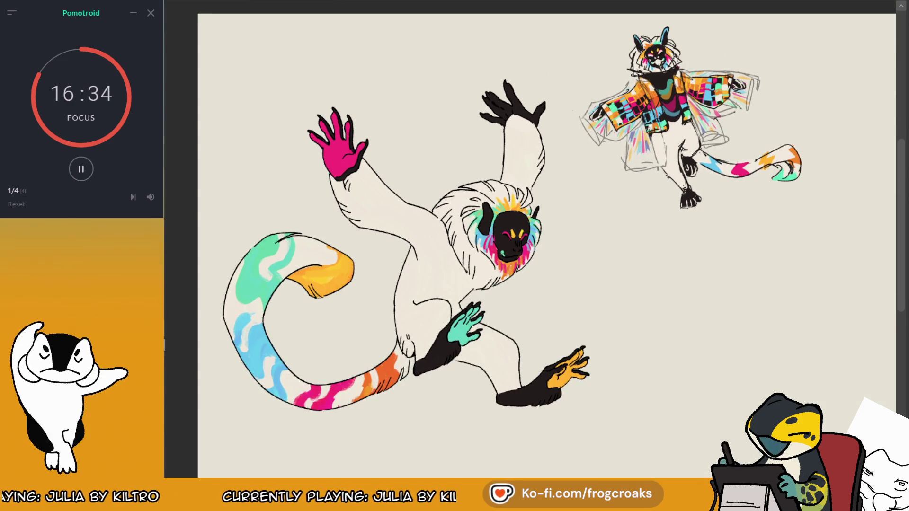
{"action": "key", "text": "shift+v"}
{"action": "key", "text": "shift+v"}
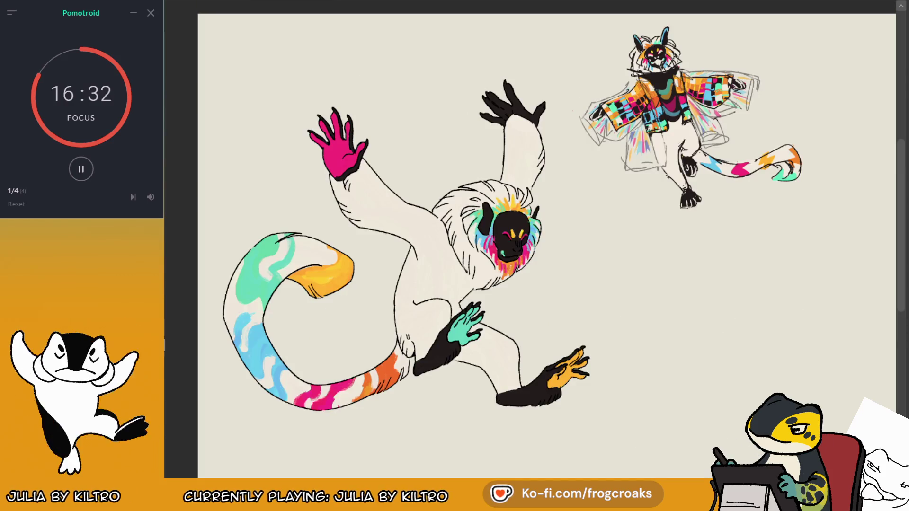
{"action": "scroll", "coordinate": [441, 137], "scroll_direction": "up", "scroll_amount": 1}
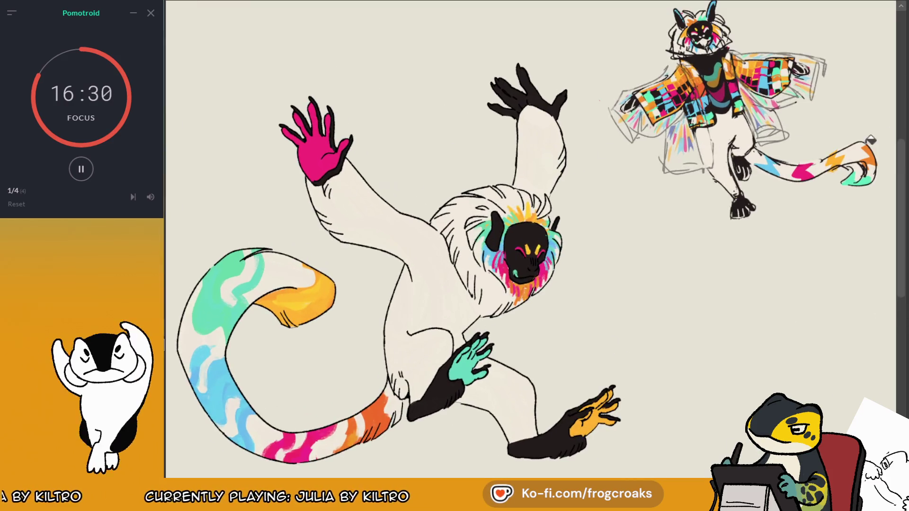
{"action": "key", "text": "m"}
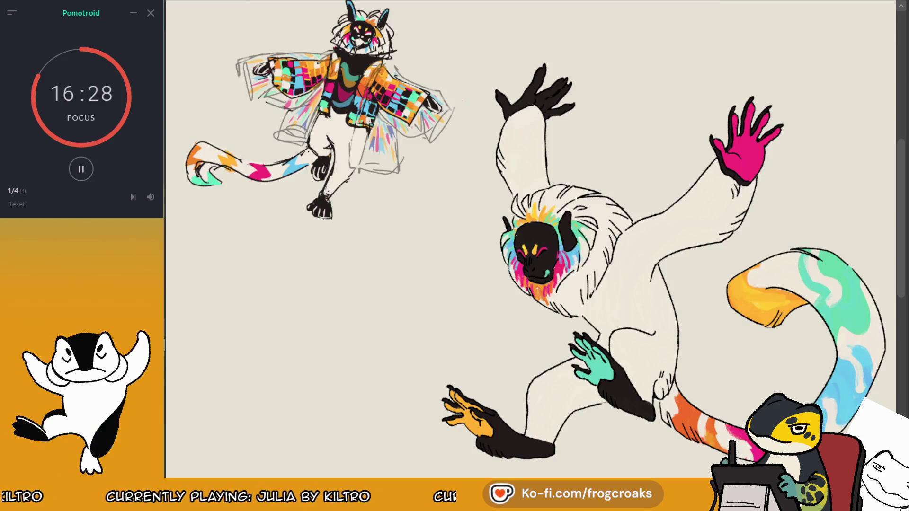
{"action": "scroll", "coordinate": [729, 120], "scroll_direction": "down", "scroll_amount": 1}
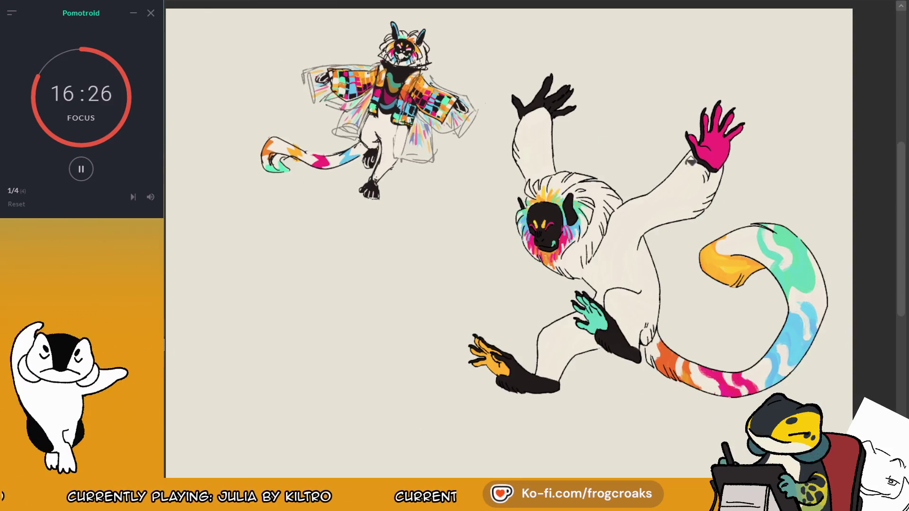
{"action": "scroll", "coordinate": [724, 160], "scroll_direction": "up", "scroll_amount": 1}
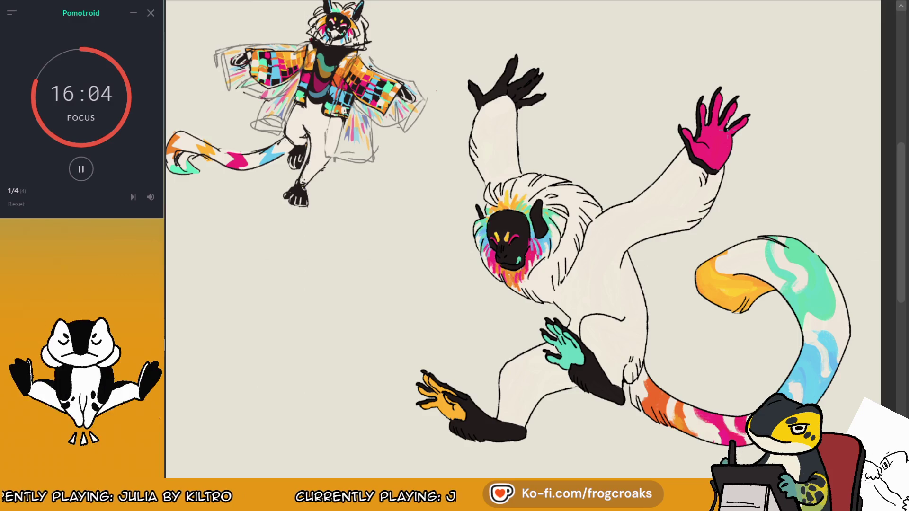
{"action": "scroll", "coordinate": [615, 101], "scroll_direction": "up", "scroll_amount": 3}
{"action": "scroll", "coordinate": [617, 121], "scroll_direction": "up", "scroll_amount": 2}
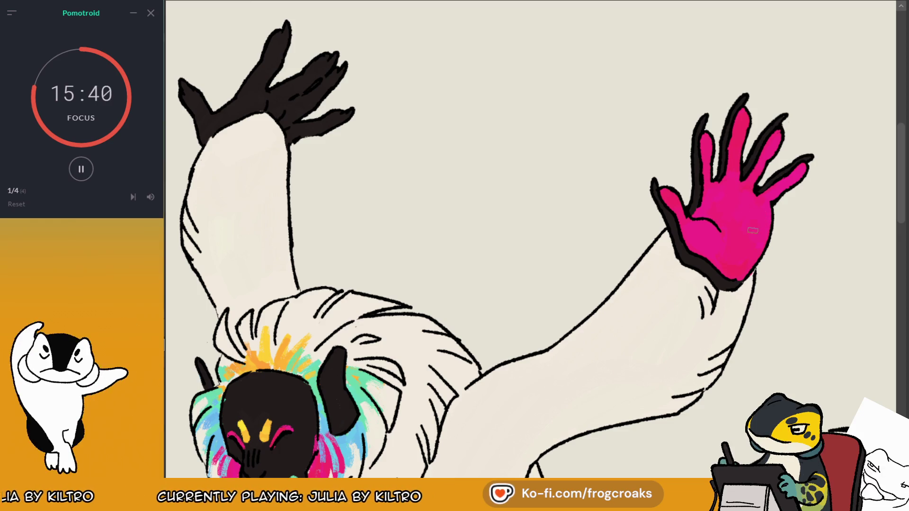
{"action": "key", "text": "ctrl+0"}
{"action": "scroll", "coordinate": [407, 303], "scroll_direction": "up", "scroll_amount": 5}
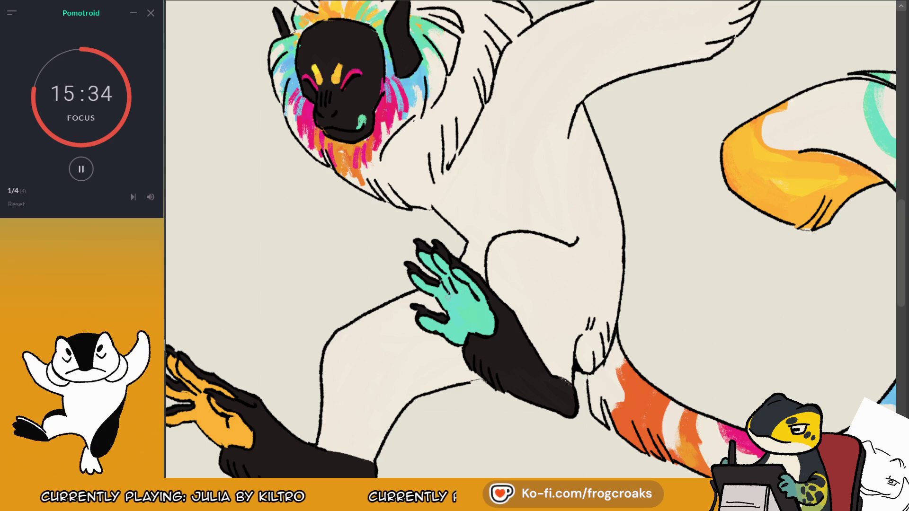
{"action": "scroll", "coordinate": [479, 312], "scroll_direction": "right", "scroll_amount": 5}
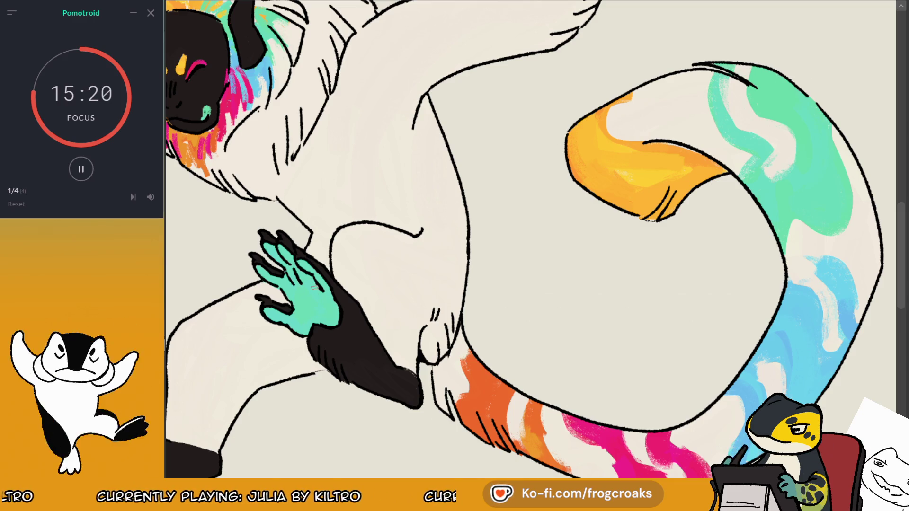
{"action": "scroll", "coordinate": [312, 2], "scroll_direction": "down", "scroll_amount": 3}
{"action": "scroll", "coordinate": [216, 196], "scroll_direction": "up", "scroll_amount": 3}
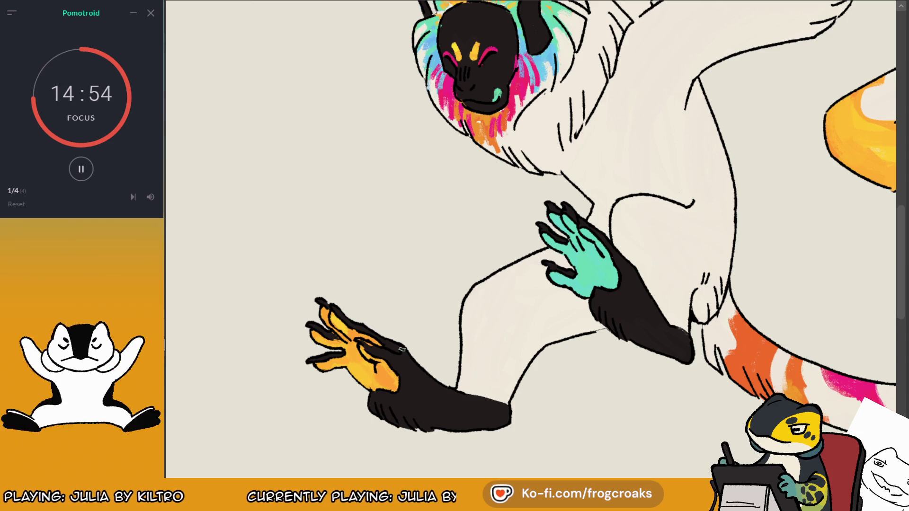
{"action": "key", "text": "m"}
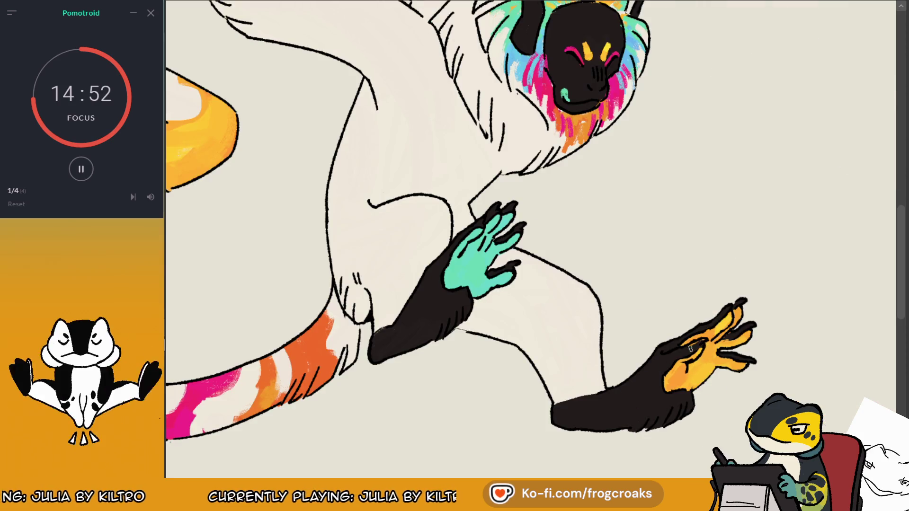
{"action": "left_click", "coordinate": [699, 347], "text": "alt"}
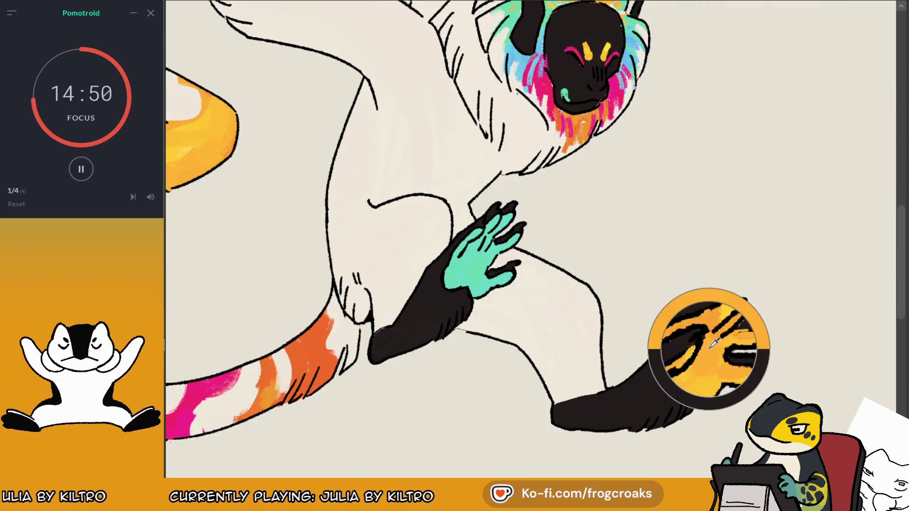
{"action": "left_click", "coordinate": [700, 345], "text": "alt"}
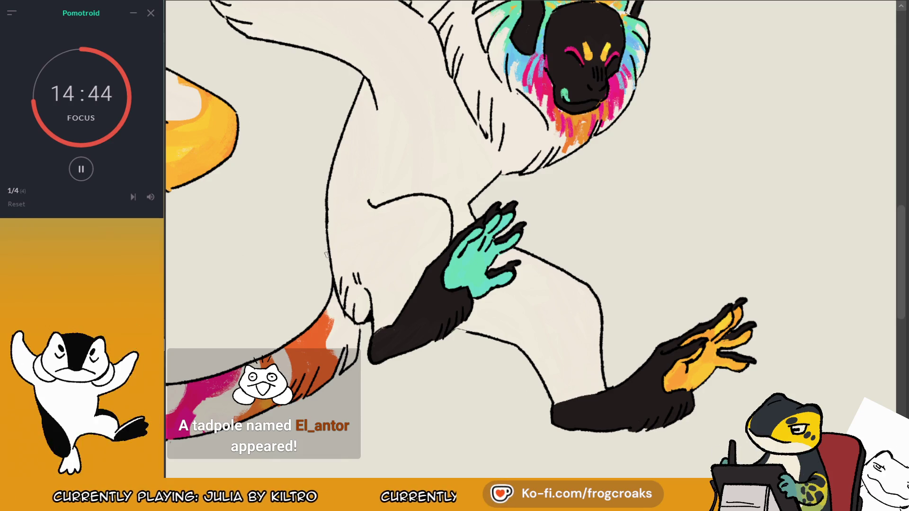
{"action": "scroll", "coordinate": [690, 100], "scroll_direction": "down", "scroll_amount": 2}
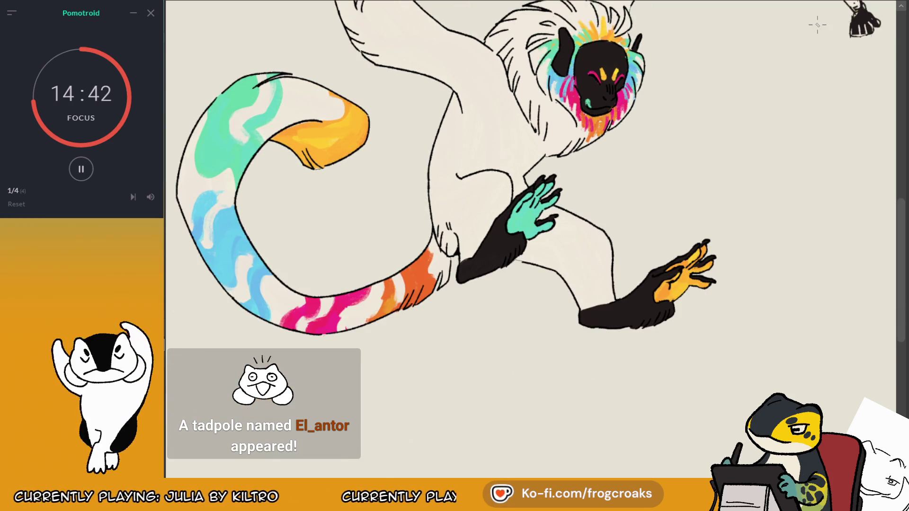
Step: In the mirrored view, brush the orange hand in more solidly
{"action": "scroll", "coordinate": [611, 187], "scroll_direction": "down", "scroll_amount": 3}
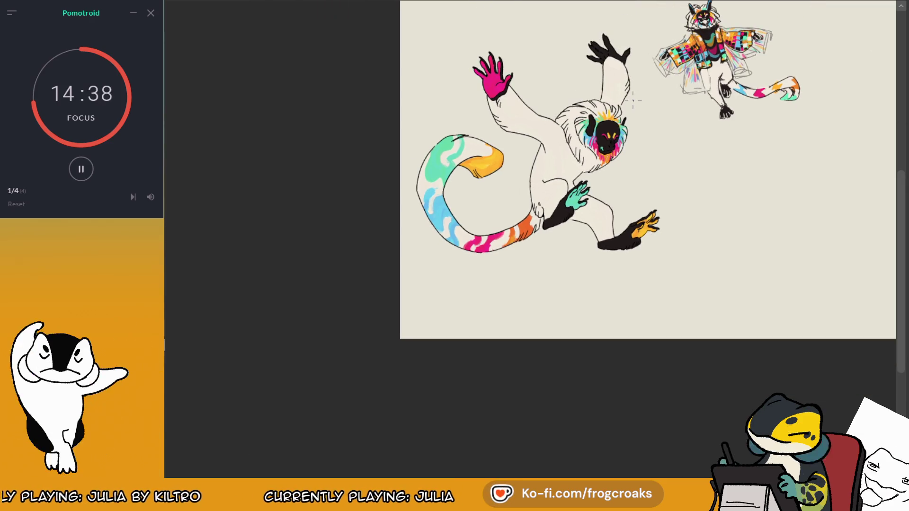
{"action": "scroll", "coordinate": [588, 55], "scroll_direction": "up", "scroll_amount": 3}
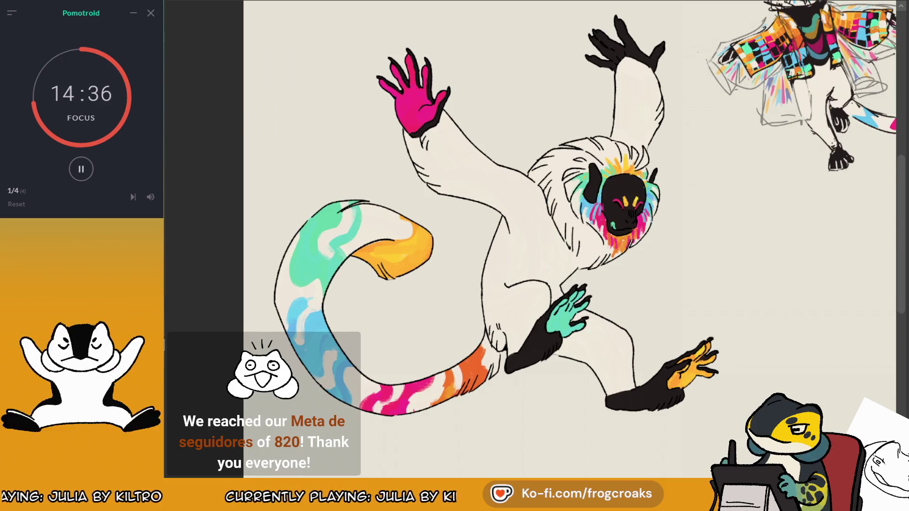
{"action": "key", "text": "m"}
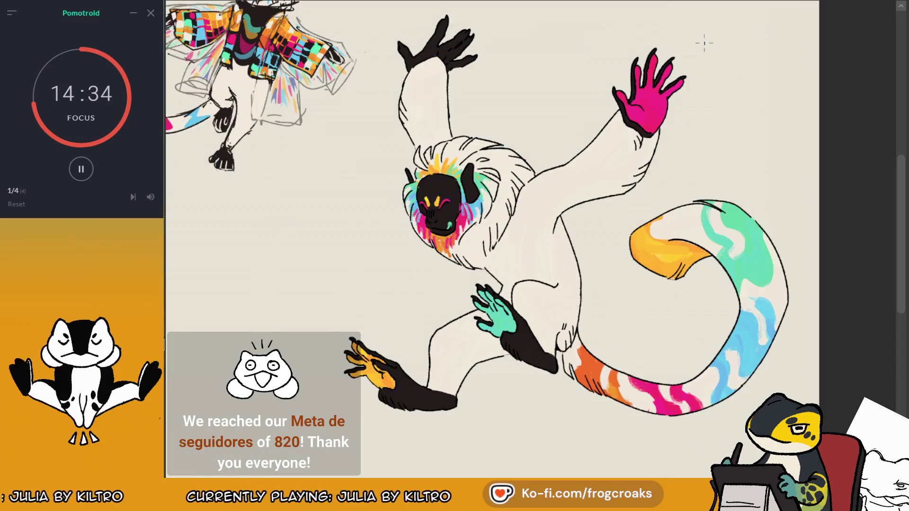
{"action": "scroll", "coordinate": [704, 43], "scroll_direction": "down", "scroll_amount": 1}
{"action": "scroll", "coordinate": [704, 43], "scroll_direction": "down", "scroll_amount": 2}
{"action": "scroll", "coordinate": [700, 138], "scroll_direction": "up", "scroll_amount": 2}
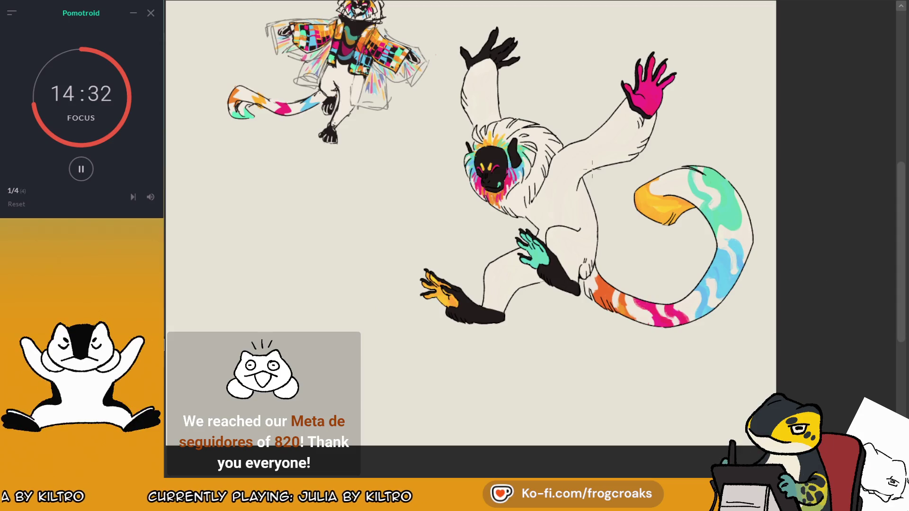
{"action": "scroll", "coordinate": [591, 168], "scroll_direction": "up", "scroll_amount": 1}
{"action": "scroll", "coordinate": [592, 168], "scroll_direction": "up", "scroll_amount": 1}
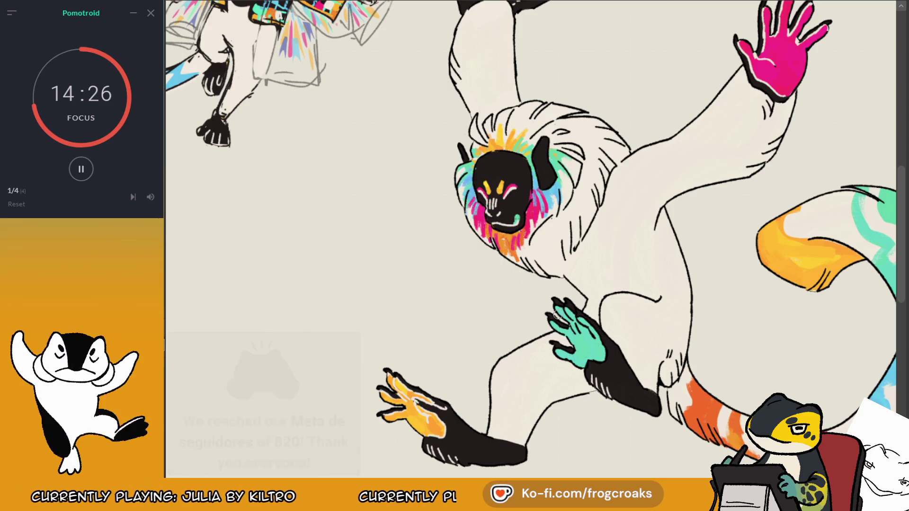
{"action": "left_click_drag", "start_coordinate": [395, 379], "coordinate": [440, 410]}
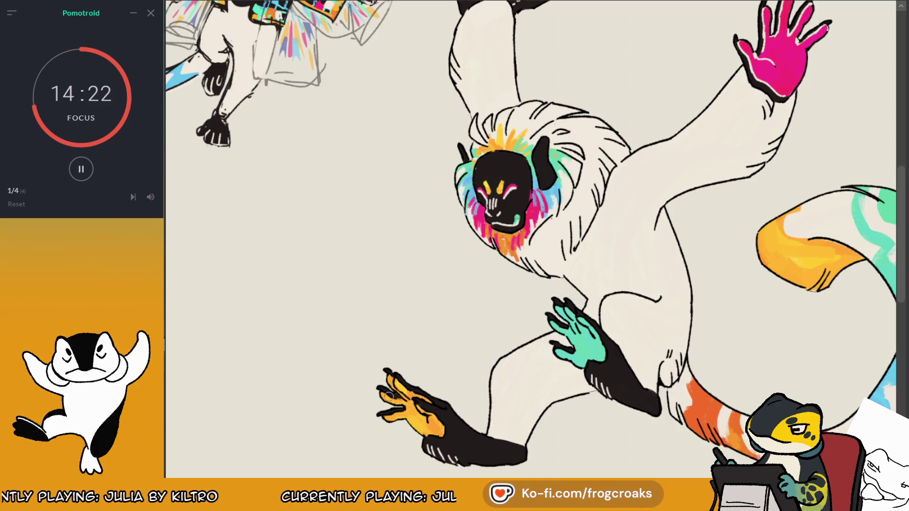
Step: Touch up the pink raised hand's fingers, then mirror the view back to normal
{"action": "scroll", "coordinate": [751, 136], "scroll_direction": "up", "scroll_amount": 3}
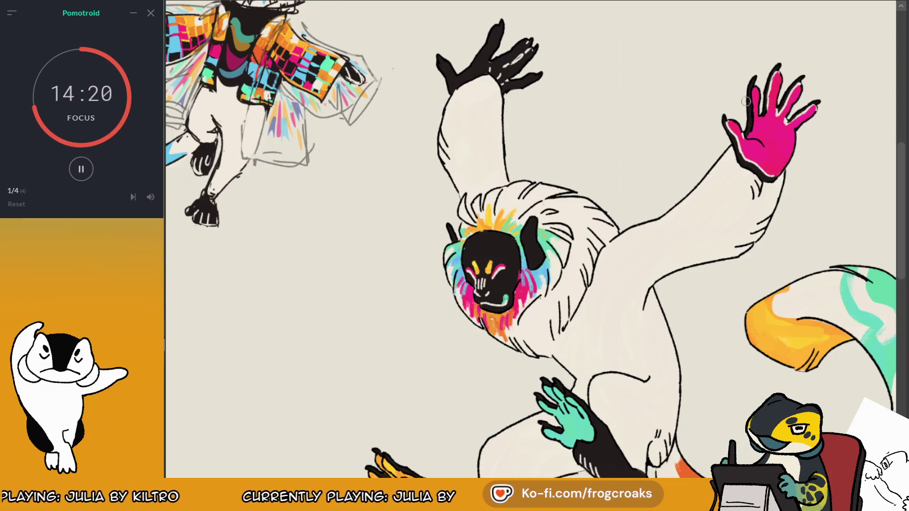
{"action": "left_click_drag", "start_coordinate": [797, 123], "coordinate": [799, 79]}
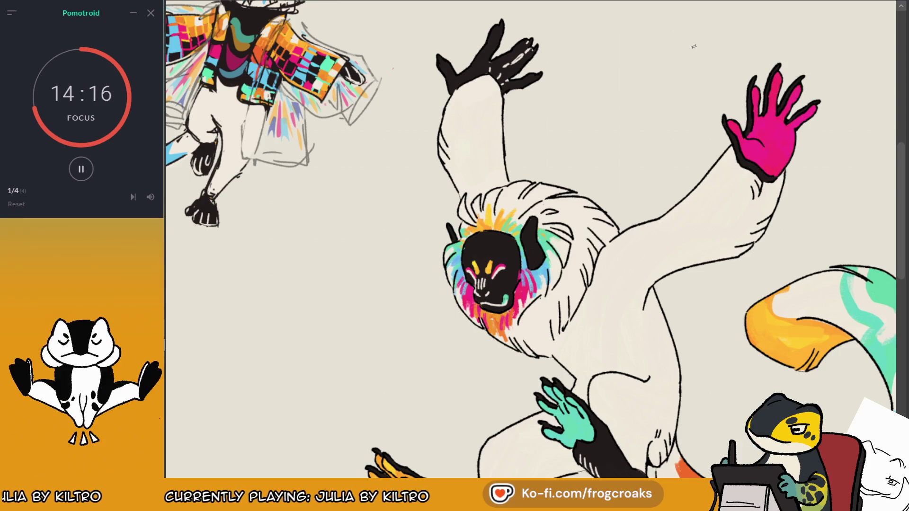
{"action": "scroll", "coordinate": [694, 46], "scroll_direction": "down", "scroll_amount": 1}
{"action": "scroll", "coordinate": [693, 47], "scroll_direction": "down", "scroll_amount": 3}
{"action": "scroll", "coordinate": [727, 34], "scroll_direction": "down", "scroll_amount": 1}
{"action": "scroll", "coordinate": [726, 37], "scroll_direction": "up", "scroll_amount": 2}
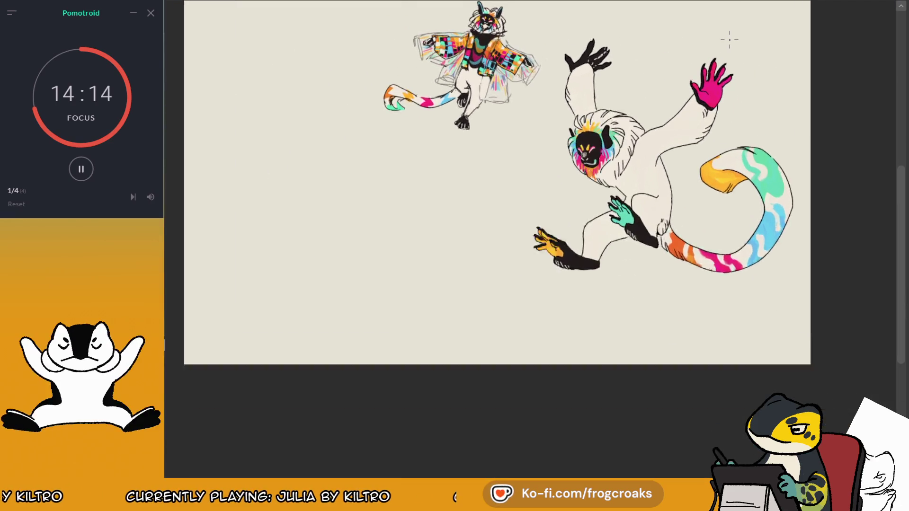
{"action": "scroll", "coordinate": [661, 168], "scroll_direction": "down", "scroll_amount": 1}
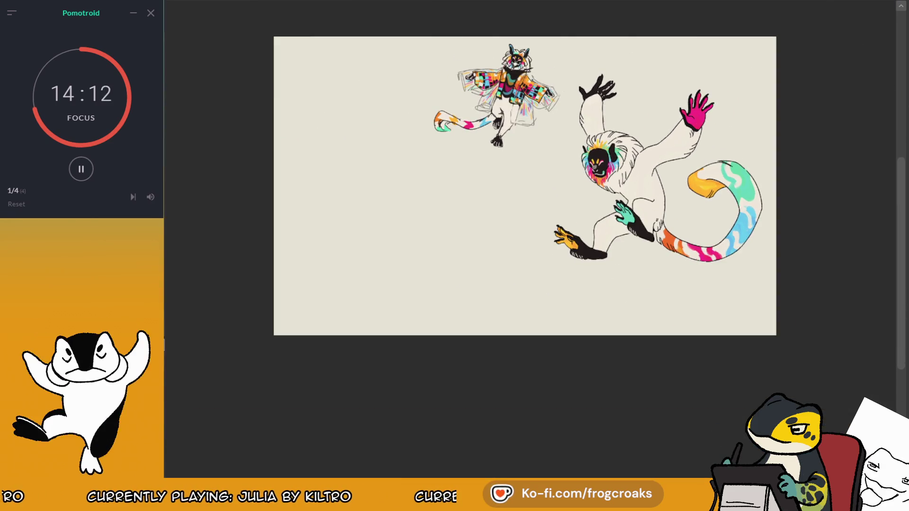
{"action": "key", "text": "m"}
Step: Try a small circle near the lemur's neck, then remove it
{"action": "scroll", "coordinate": [504, 28], "scroll_direction": "up", "scroll_amount": 1}
{"action": "scroll", "coordinate": [592, 154], "scroll_direction": "up", "scroll_amount": 1}
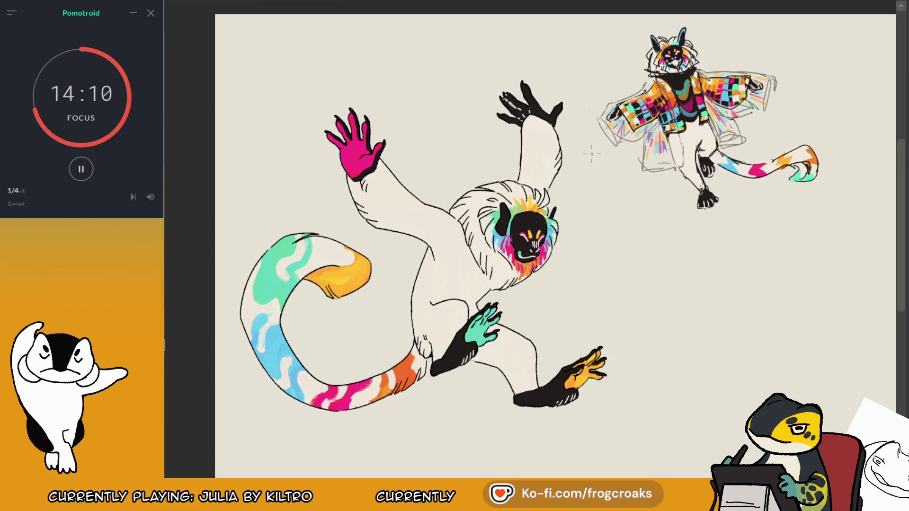
{"action": "scroll", "coordinate": [733, 93], "scroll_direction": "up", "scroll_amount": 1}
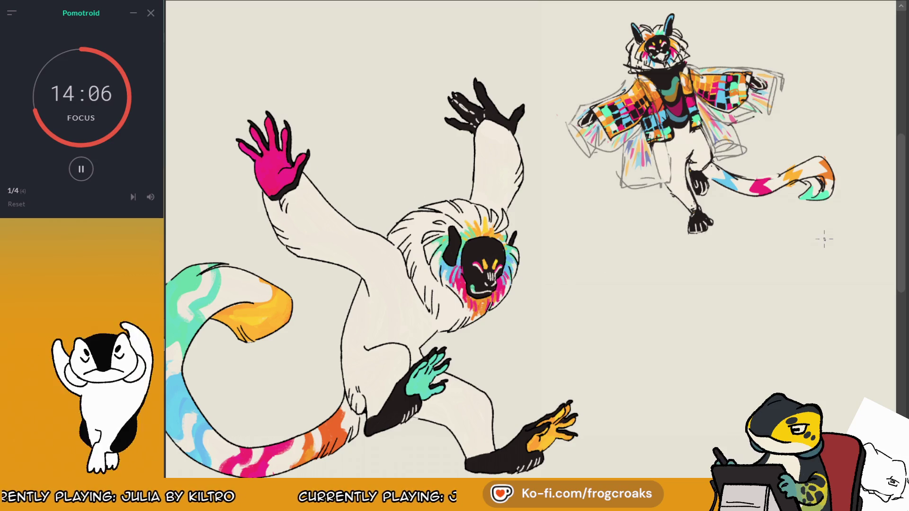
{"action": "scroll", "coordinate": [748, 216], "scroll_direction": "down", "scroll_amount": 1}
{"action": "scroll", "coordinate": [616, 237], "scroll_direction": "up", "scroll_amount": 1}
{"action": "scroll", "coordinate": [460, 295], "scroll_direction": "down", "scroll_amount": 2}
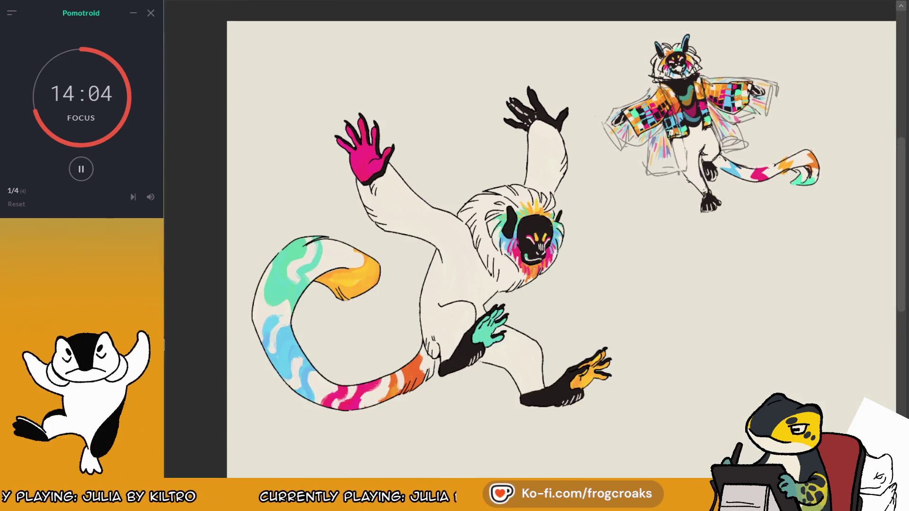
{"action": "scroll", "coordinate": [460, 294], "scroll_direction": "up", "scroll_amount": 1}
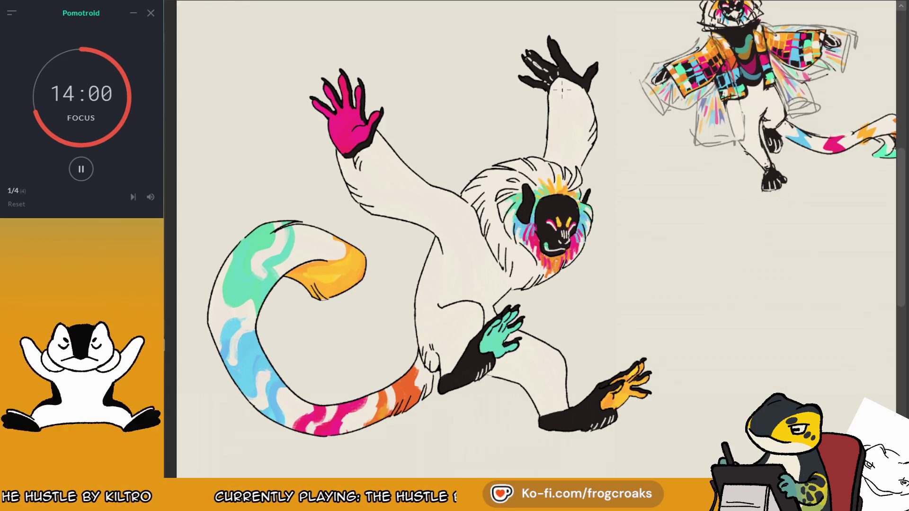
{"action": "scroll", "coordinate": [562, 89], "scroll_direction": "down", "scroll_amount": 1}
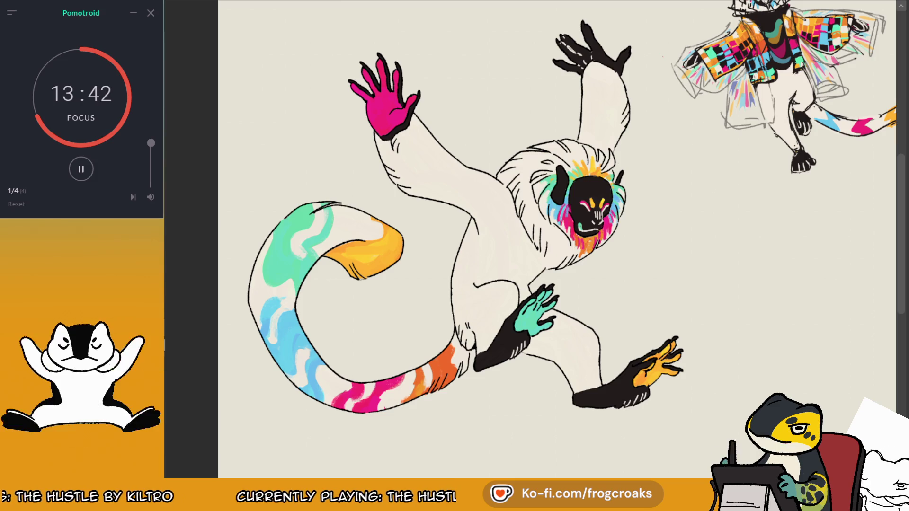
{"action": "scroll", "coordinate": [454, 128], "scroll_direction": "up", "scroll_amount": 1}
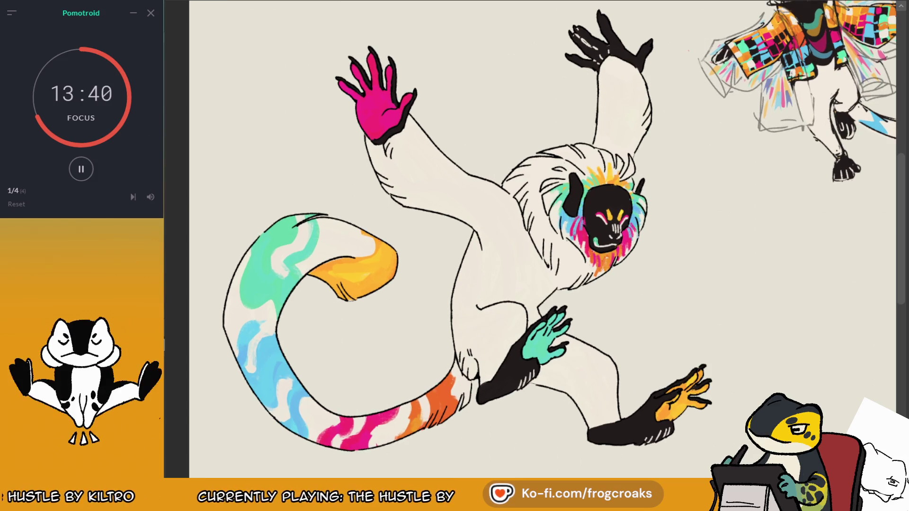
{"action": "scroll", "coordinate": [710, 298], "scroll_direction": "down", "scroll_amount": 1}
{"action": "scroll", "coordinate": [774, 310], "scroll_direction": "down", "scroll_amount": 1}
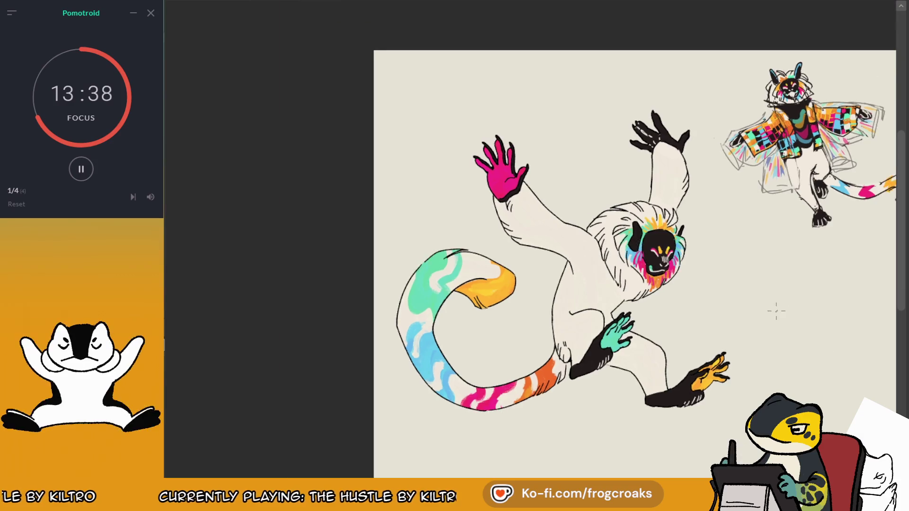
{"action": "scroll", "coordinate": [587, 264], "scroll_direction": "up", "scroll_amount": 2}
{"action": "mouse_move", "coordinate": [552, 323]}
{"action": "left_mouse_down"}
{"action": "mouse_move", "coordinate": [566, 285]}
{"action": "mouse_move", "coordinate": [544, 303]}
{"action": "left_mouse_up"}
{"action": "key", "text": "ctrl+z"}
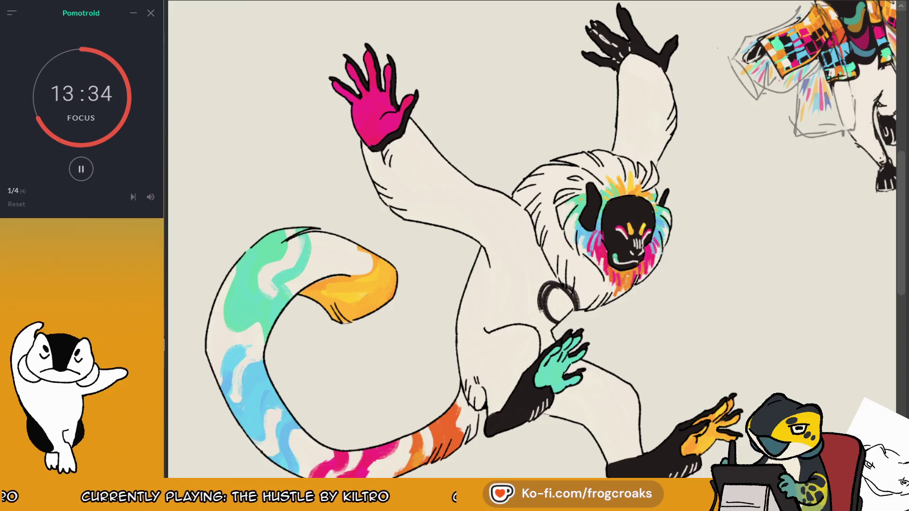
{"action": "key", "text": "ctrl+z"}
Step: Add a short outline stroke on the lemur's body after two failed attempts
{"action": "left_click_drag", "start_coordinate": [710, 191], "coordinate": [589, 271]}
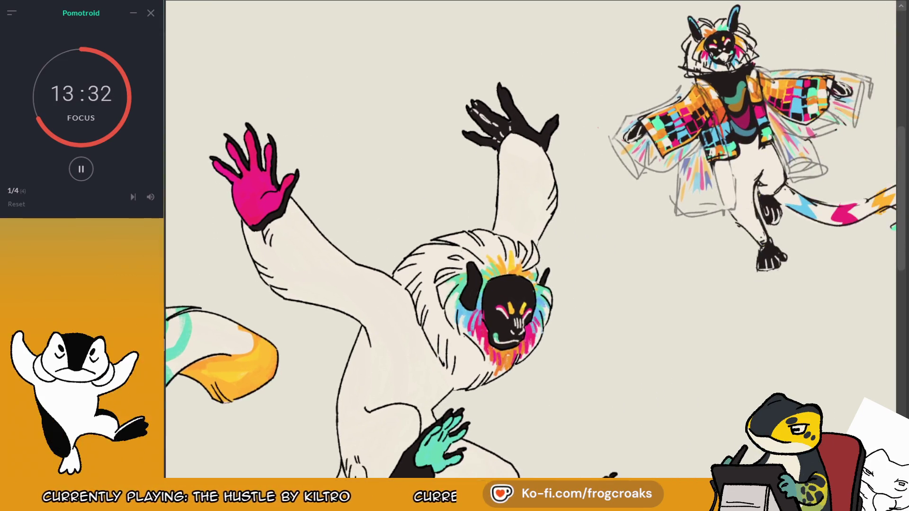
{"action": "key", "text": "m"}
{"action": "left_click_drag", "start_coordinate": [598, 127], "coordinate": [780, 120]}
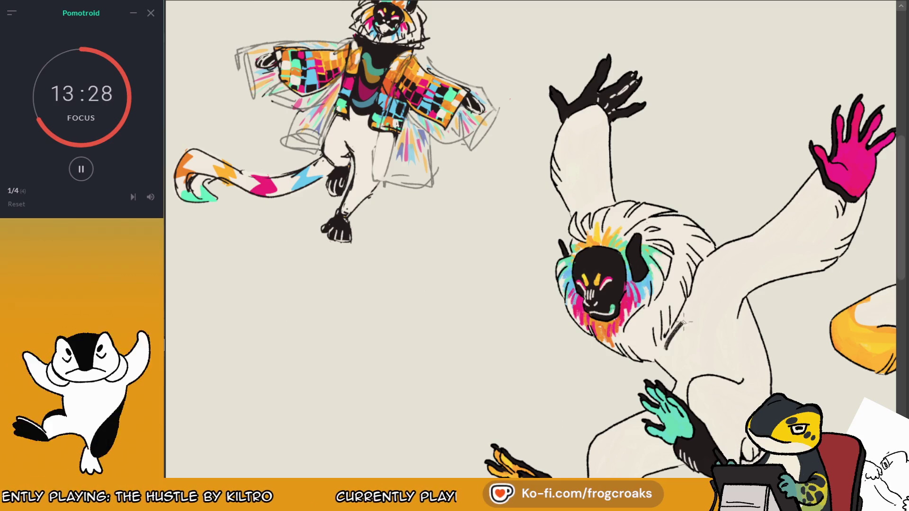
{"action": "mouse_move", "coordinate": [665, 343]}
{"action": "left_mouse_down"}
{"action": "mouse_move", "coordinate": [708, 331]}
{"action": "mouse_move", "coordinate": [675, 372]}
{"action": "left_mouse_up"}
{"action": "key", "text": "ctrl+z"}
{"action": "key", "text": "ctrl+z"}
{"action": "left_click_drag", "start_coordinate": [673, 327], "coordinate": [710, 346]}
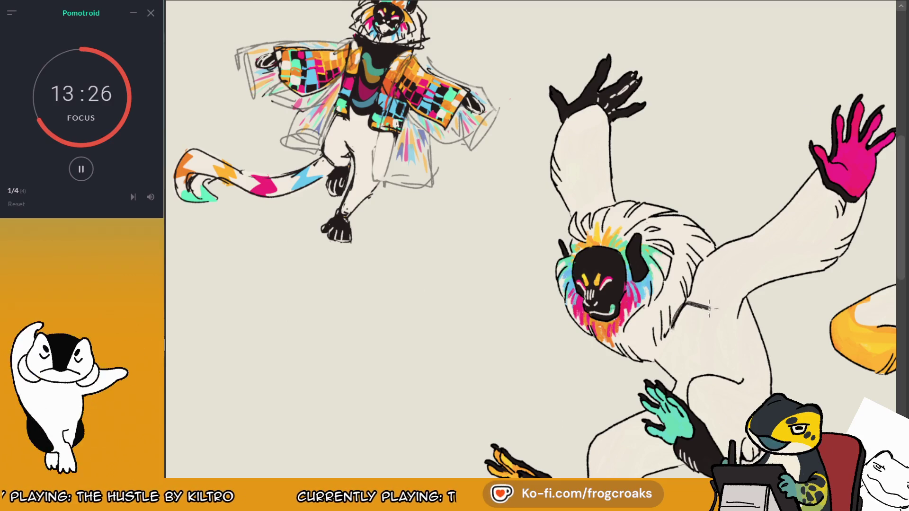
{"action": "key", "text": "ctrl+z"}
{"action": "left_click_drag", "start_coordinate": [689, 296], "coordinate": [705, 316]}
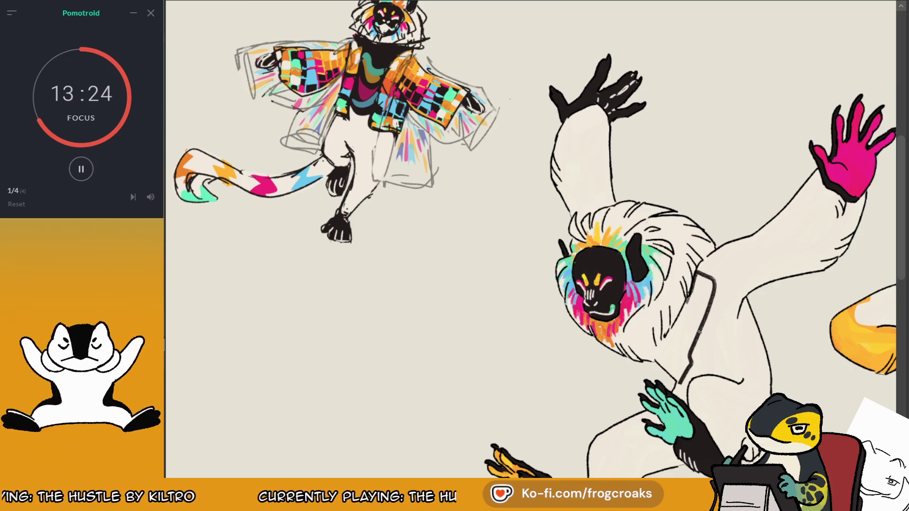
{"action": "key", "text": "m"}
{"action": "scroll", "coordinate": [705, 316], "scroll_direction": "up", "scroll_amount": 2}
{"action": "scroll", "coordinate": [433, 133], "scroll_direction": "down", "scroll_amount": 2}
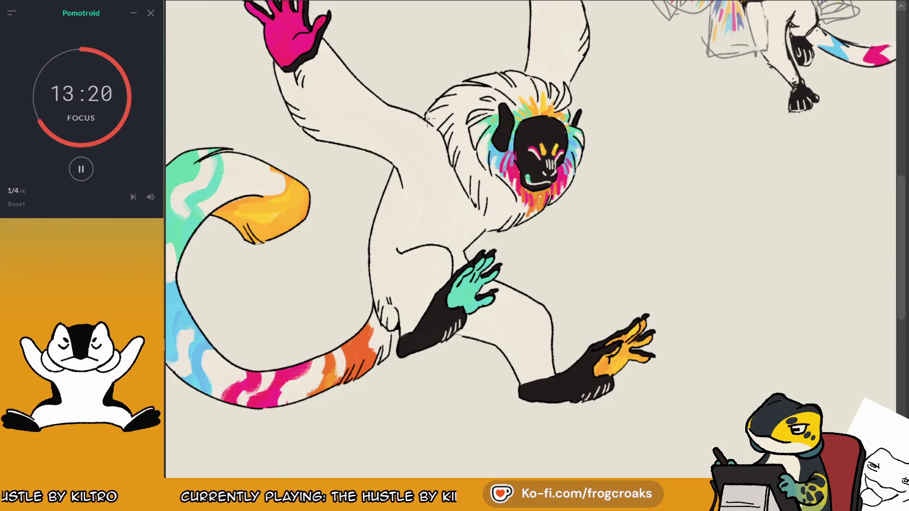
Step: Try a curved line from the shoulder down the body, undoing both attempts
{"action": "mouse_move", "coordinate": [427, 118]}
{"action": "left_mouse_down"}
{"action": "mouse_move", "coordinate": [414, 183]}
{"action": "mouse_move", "coordinate": [443, 124]}
{"action": "mouse_move", "coordinate": [425, 186]}
{"action": "left_mouse_up"}
{"action": "key", "text": "ctrl+z"}
{"action": "key", "text": "ctrl+z"}
{"action": "key", "text": "ctrl+z"}
{"action": "mouse_move", "coordinate": [409, 114]}
{"action": "left_mouse_down"}
{"action": "mouse_move", "coordinate": [403, 187]}
{"action": "mouse_move", "coordinate": [472, 239]}
{"action": "mouse_move", "coordinate": [392, 186]}
{"action": "mouse_move", "coordinate": [417, 211]}
{"action": "mouse_move", "coordinate": [430, 138]}
{"action": "mouse_move", "coordinate": [428, 151]}
{"action": "mouse_move", "coordinate": [450, 168]}
{"action": "mouse_move", "coordinate": [448, 203]}
{"action": "left_mouse_up"}
{"action": "key", "text": "ctrl+z"}
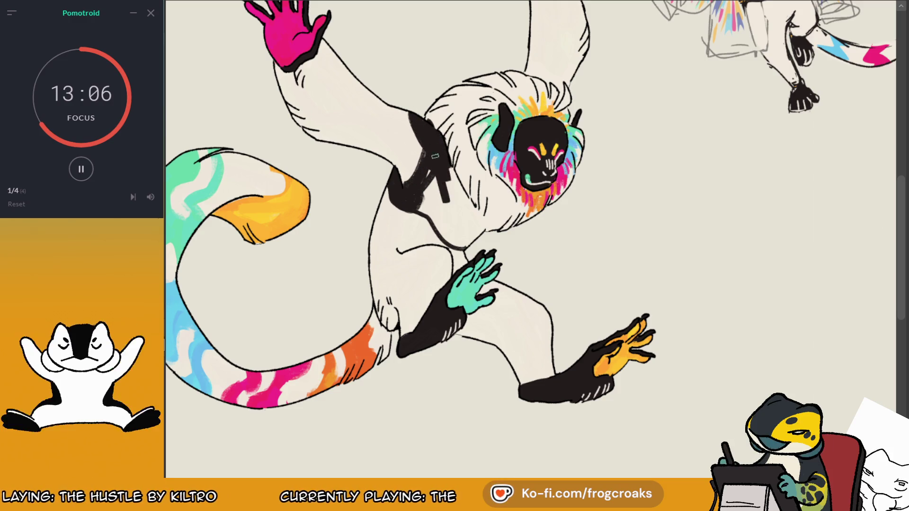
Step: Extend the black shoulder shadow downward and fill the armpit shadow solid black
{"action": "left_click_drag", "start_coordinate": [447, 168], "coordinate": [480, 230]}
{"action": "mouse_move", "coordinate": [459, 201]}
{"action": "left_mouse_down"}
{"action": "mouse_move", "coordinate": [487, 232]}
{"action": "mouse_move", "coordinate": [471, 225]}
{"action": "left_mouse_up"}
{"action": "mouse_move", "coordinate": [432, 176]}
{"action": "left_mouse_down"}
{"action": "mouse_move", "coordinate": [436, 200]}
{"action": "mouse_move", "coordinate": [424, 151]}
{"action": "left_mouse_up"}
{"action": "mouse_move", "coordinate": [420, 208]}
{"action": "left_mouse_down"}
{"action": "mouse_move", "coordinate": [456, 193]}
{"action": "mouse_move", "coordinate": [455, 217]}
{"action": "mouse_move", "coordinate": [432, 214]}
{"action": "mouse_move", "coordinate": [469, 251]}
{"action": "left_mouse_up"}
{"action": "left_click_drag", "start_coordinate": [449, 213], "coordinate": [477, 236]}
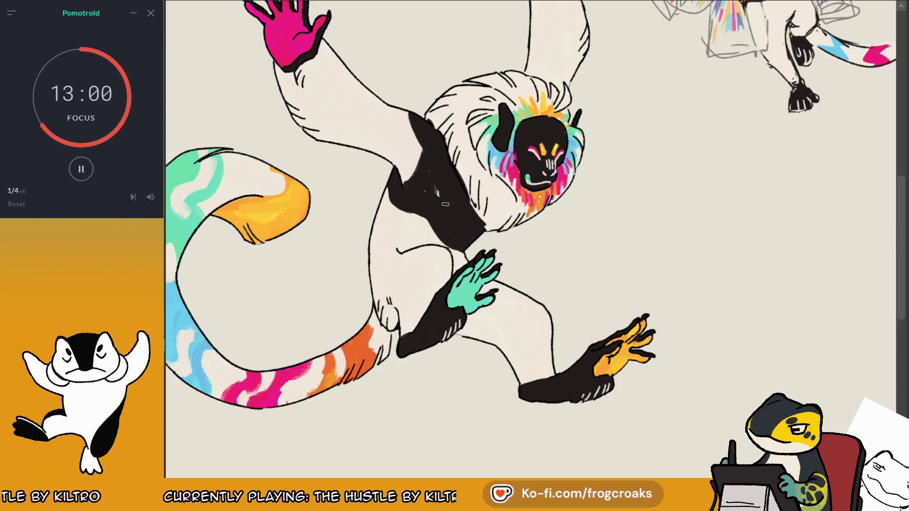
{"action": "left_click_drag", "start_coordinate": [414, 187], "coordinate": [438, 198]}
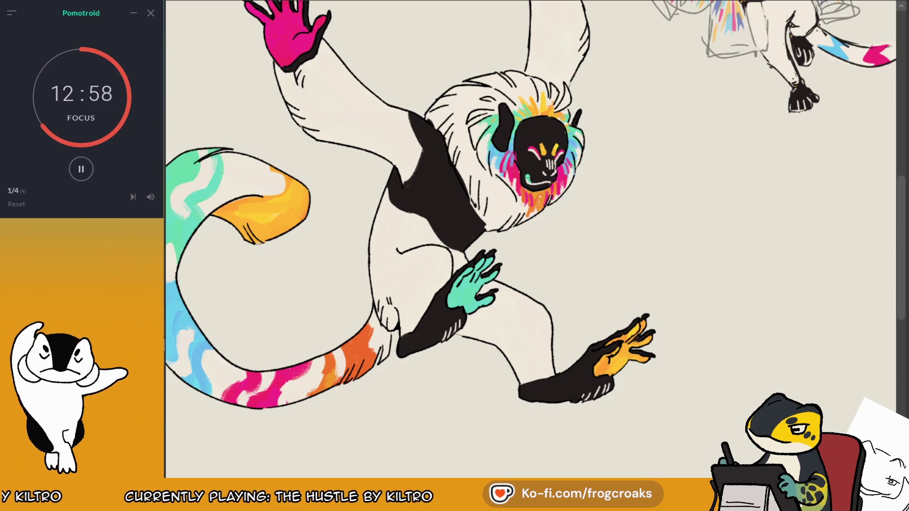
Step: Check the shading in mirror view, trim the shoulder edge, and extend the black chest patch
{"action": "key", "text": "m"}
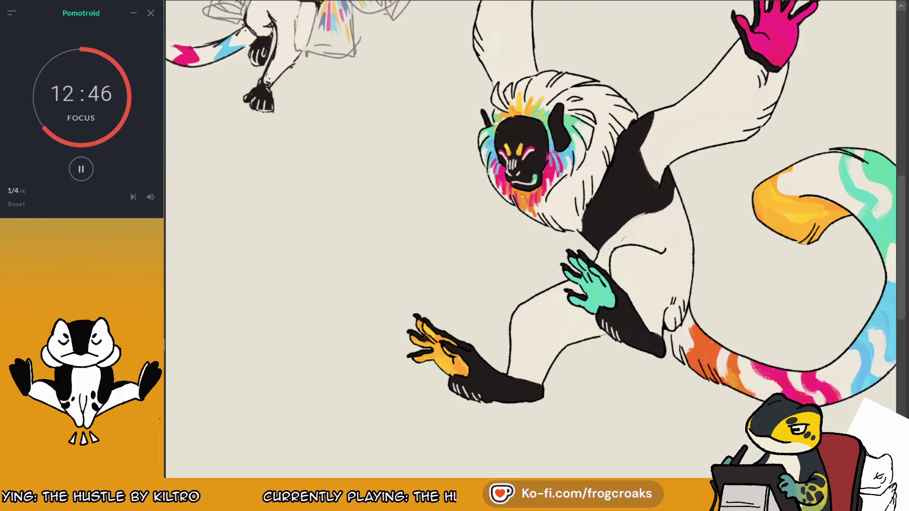
{"action": "key", "text": "m"}
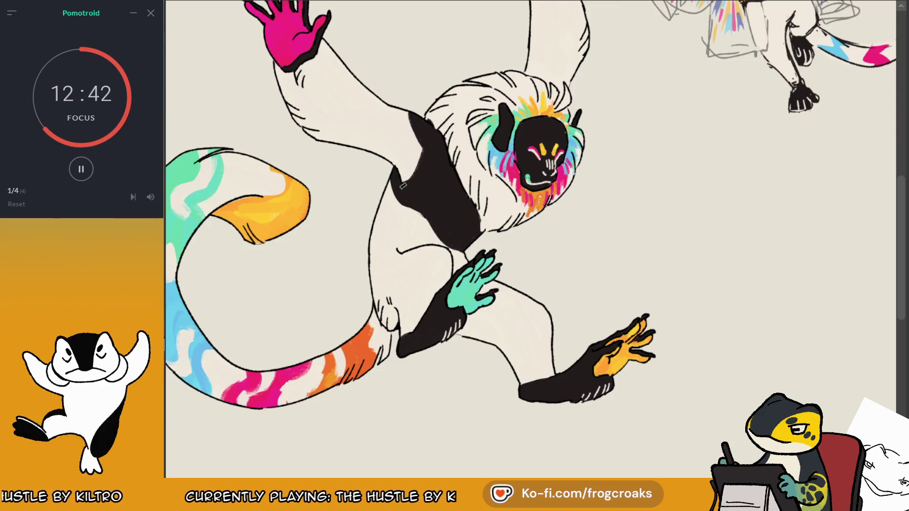
{"action": "mouse_move", "coordinate": [415, 182]}
{"action": "left_mouse_down"}
{"action": "mouse_move", "coordinate": [409, 121]}
{"action": "mouse_move", "coordinate": [420, 143]}
{"action": "left_mouse_up"}
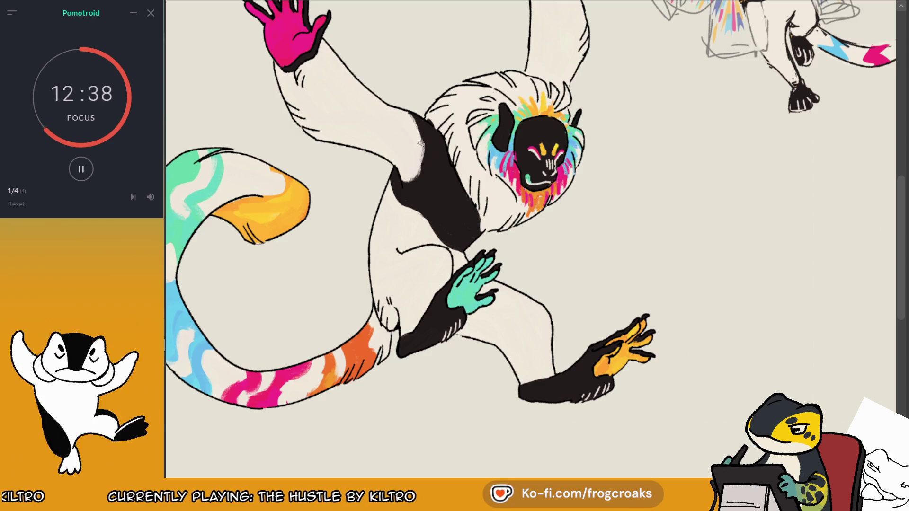
{"action": "key", "text": "m"}
{"action": "left_click_drag", "start_coordinate": [600, 202], "coordinate": [633, 257]}
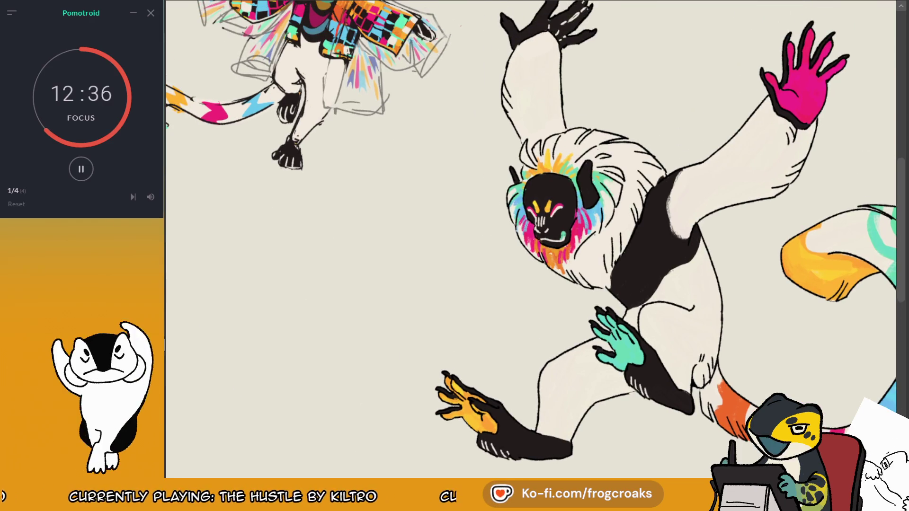
{"action": "left_click_drag", "start_coordinate": [611, 288], "coordinate": [615, 271]}
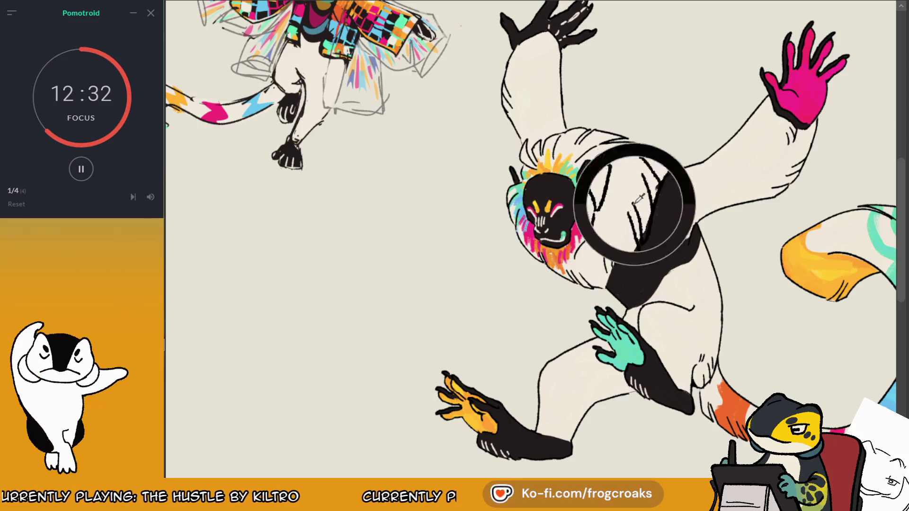
{"action": "left_click_drag", "start_coordinate": [632, 239], "coordinate": [644, 207]}
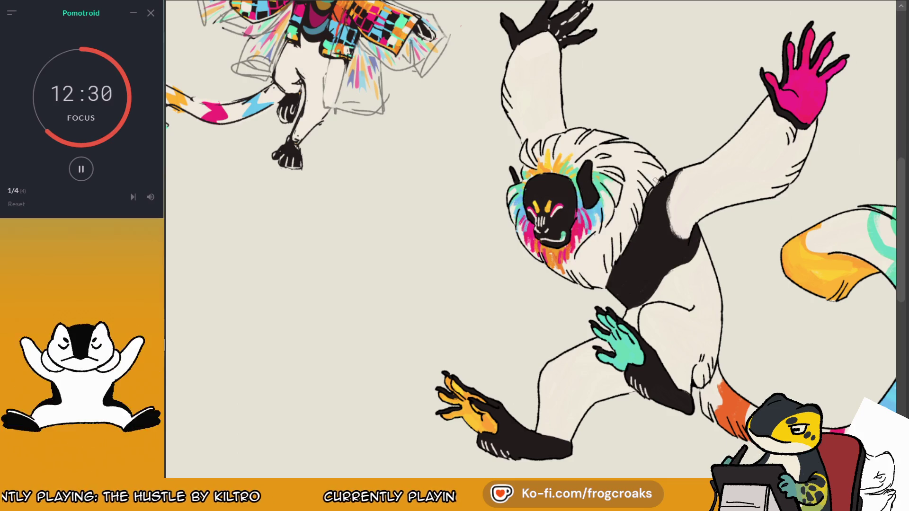
{"action": "key", "text": "m"}
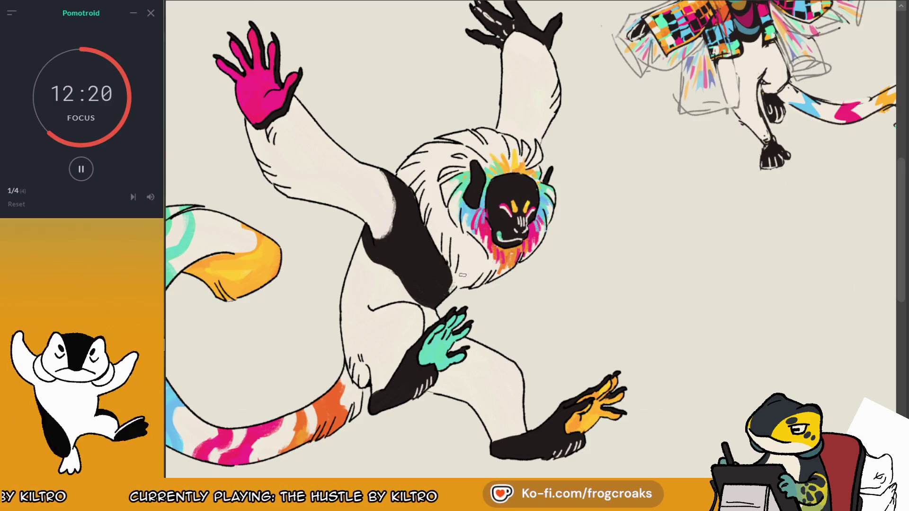
{"action": "scroll", "coordinate": [473, 242], "scroll_direction": "down", "scroll_amount": 5}
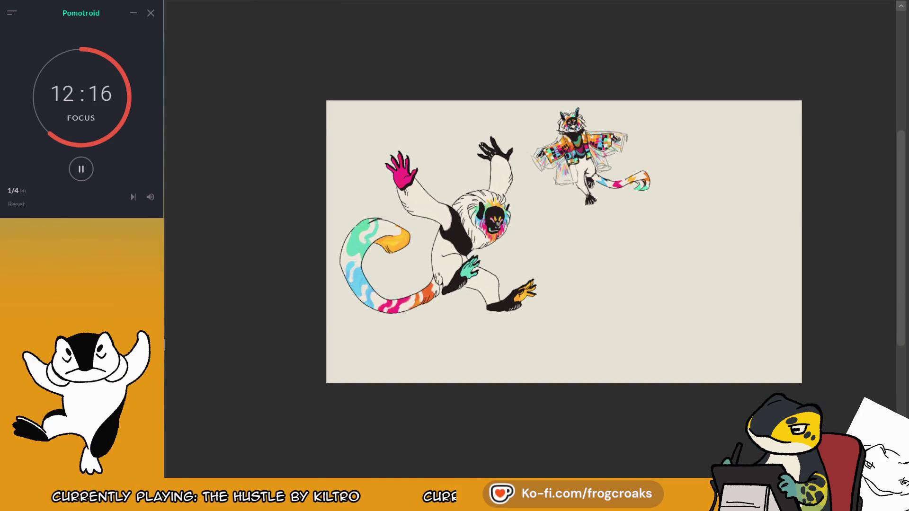
Step: Fit the canvas in the window, try a small black chest patch, and undo it
{"action": "key", "text": "ctrl+0"}
{"action": "key", "text": "m"}
{"action": "scroll", "coordinate": [637, 251], "scroll_direction": "up", "scroll_amount": 2}
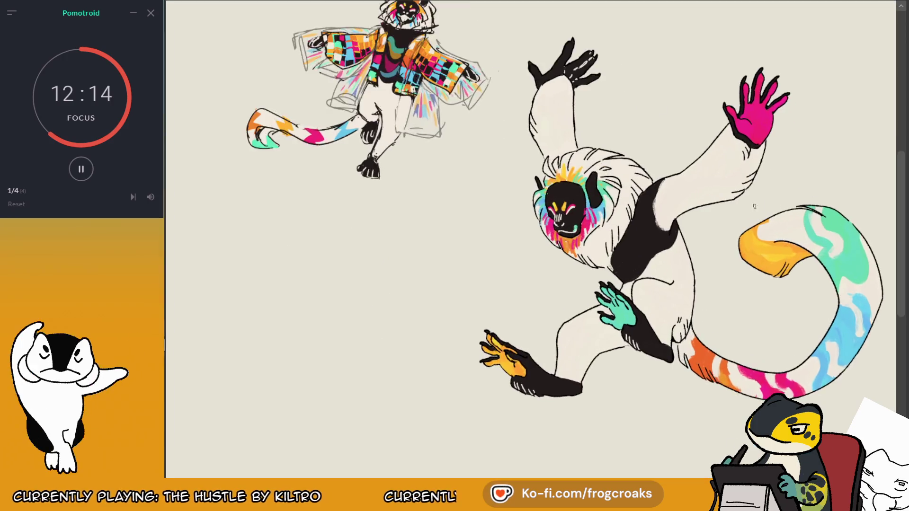
{"action": "scroll", "coordinate": [637, 251], "scroll_direction": "up", "scroll_amount": 2}
{"action": "scroll", "coordinate": [637, 252], "scroll_direction": "up", "scroll_amount": 2}
{"action": "scroll", "coordinate": [637, 251], "scroll_direction": "down", "scroll_amount": 3}
{"action": "scroll", "coordinate": [638, 251], "scroll_direction": "down", "scroll_amount": 1}
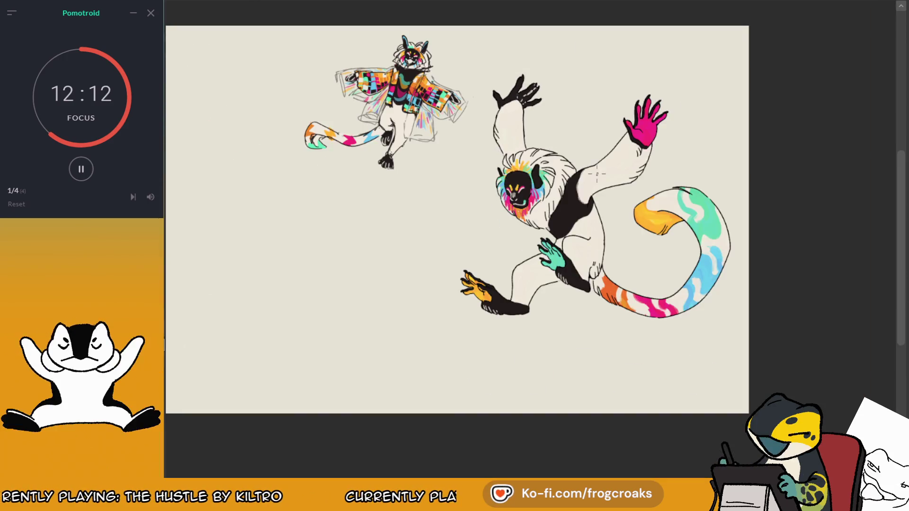
{"action": "scroll", "coordinate": [599, 180], "scroll_direction": "up", "scroll_amount": 2}
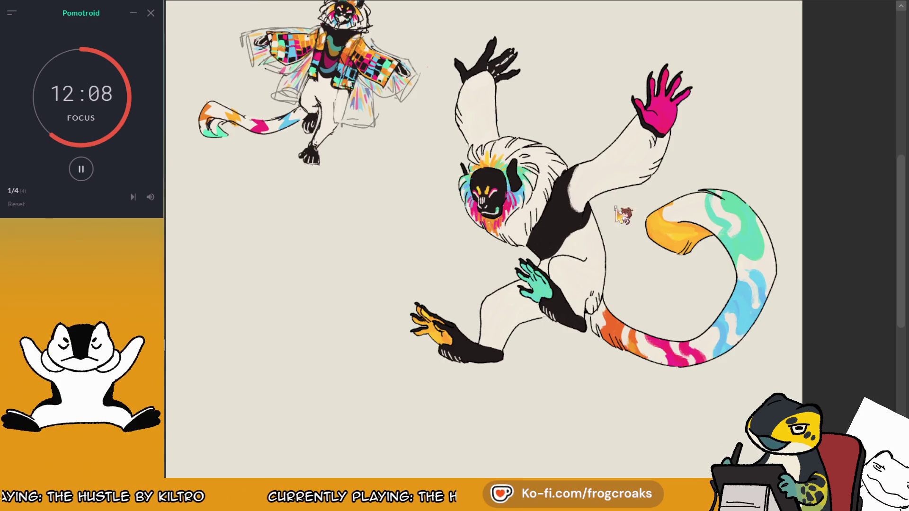
{"action": "left_click_drag", "start_coordinate": [575, 168], "coordinate": [572, 185]}
{"action": "scroll", "coordinate": [615, 210], "scroll_direction": "up", "scroll_amount": 2}
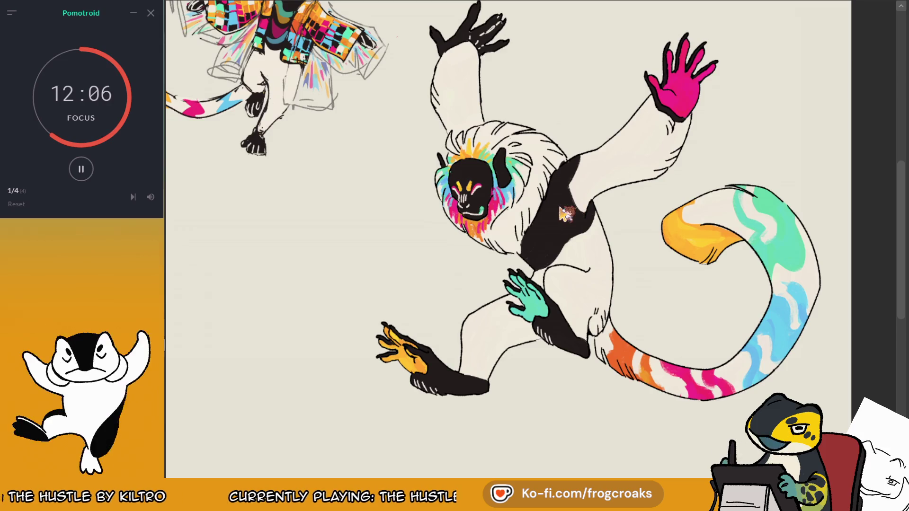
{"action": "key", "text": "ctrl+z"}
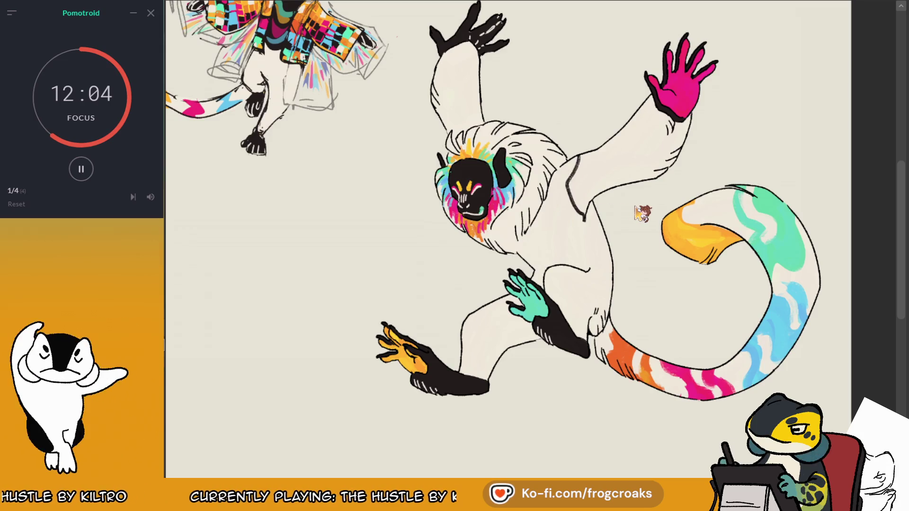
Step: Paint a large black shape on the chest, then undo it so the torso stays white
{"action": "scroll", "coordinate": [607, 198], "scroll_direction": "up", "scroll_amount": 2}
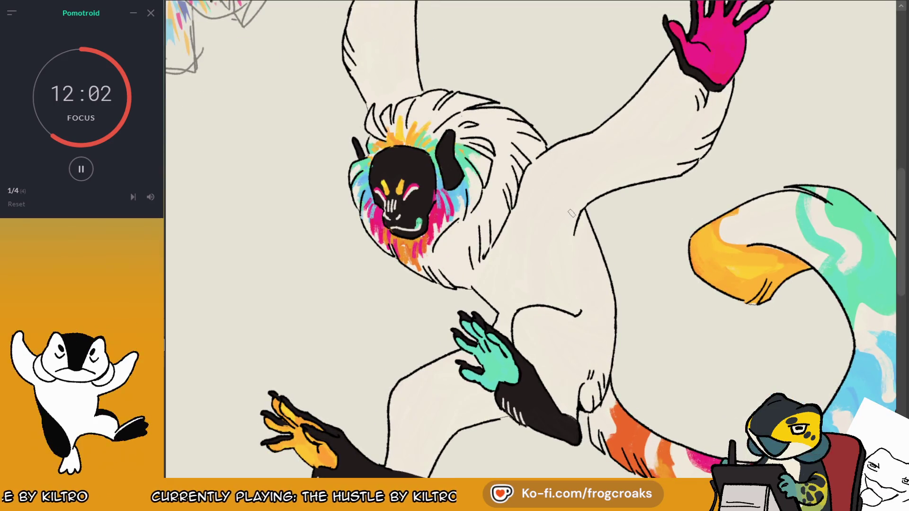
{"action": "key", "text": "m"}
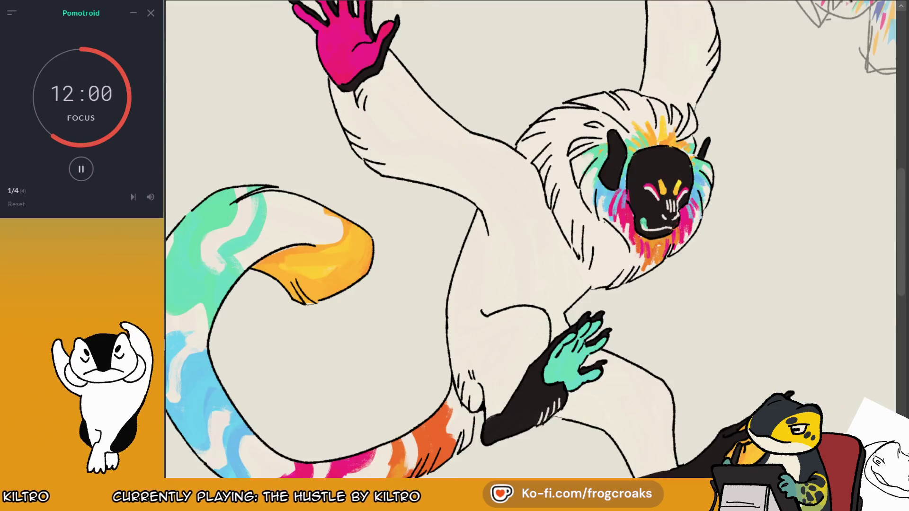
{"action": "left_click_drag", "start_coordinate": [562, 249], "coordinate": [566, 291]}
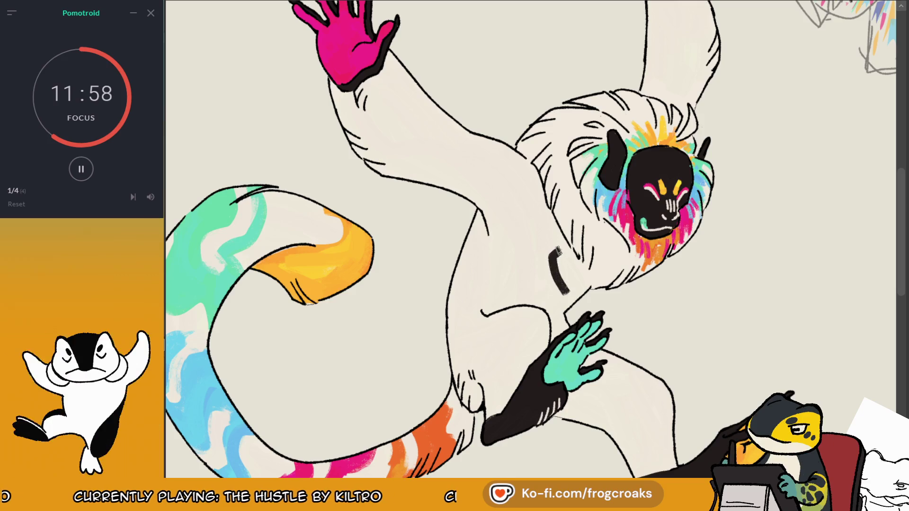
{"action": "left_click_drag", "start_coordinate": [564, 259], "coordinate": [577, 301]}
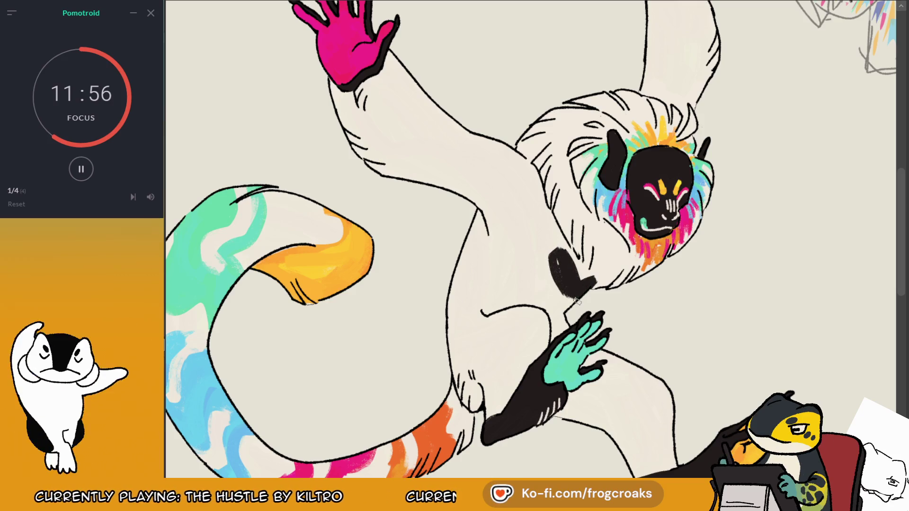
{"action": "key", "text": "ctrl+z"}
{"action": "key", "text": "ctrl+z"}
{"action": "left_click_drag", "start_coordinate": [554, 258], "coordinate": [564, 263]}
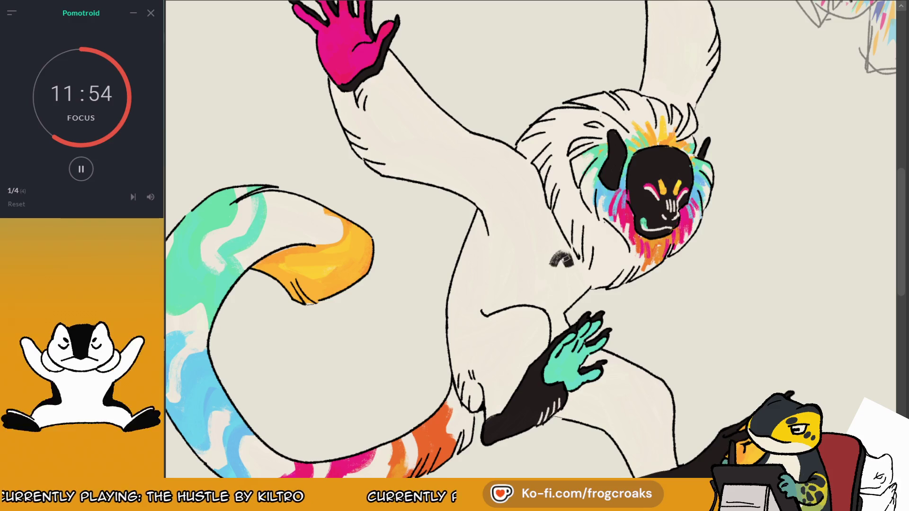
{"action": "key", "text": "ctrl+z"}
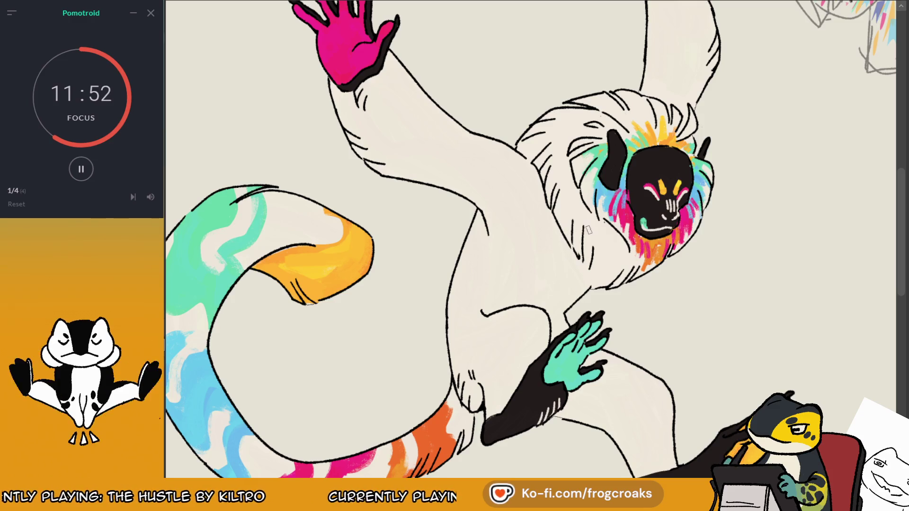
Step: Zoom out and back in, then pan to bring the second character into view
{"action": "key", "text": "ctrl+minus"}
{"action": "key", "text": "ctrl+minus"}
{"action": "key", "text": "ctrl+minus"}
{"action": "key", "text": "ctrl+plus"}
{"action": "key", "text": "ctrl+plus"}
{"action": "key", "text": "ctrl+plus"}
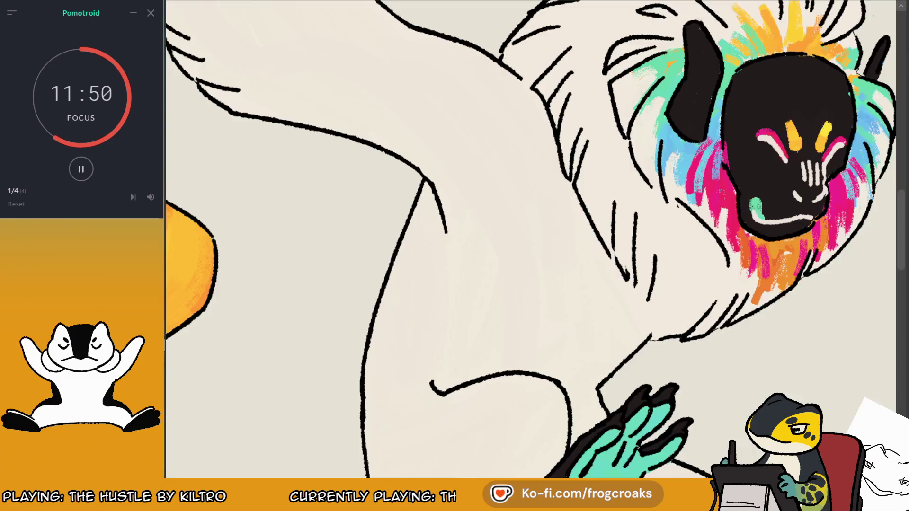
{"action": "key", "text": "ctrl+plus"}
{"action": "key", "text": "ctrl+minus"}
{"action": "key", "text": "ctrl+minus"}
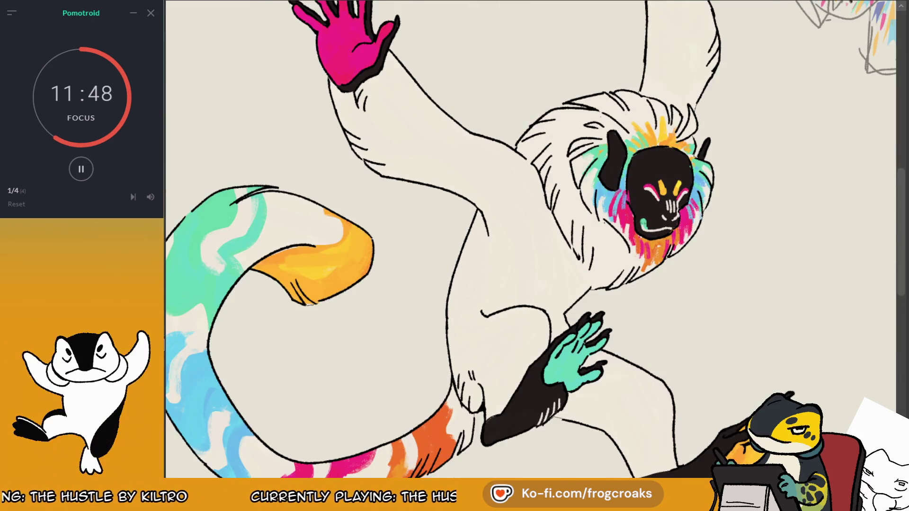
{"action": "key", "text": "ctrl+plus"}
{"action": "left_click_drag", "start_coordinate": [402, 189], "coordinate": [611, 360]}
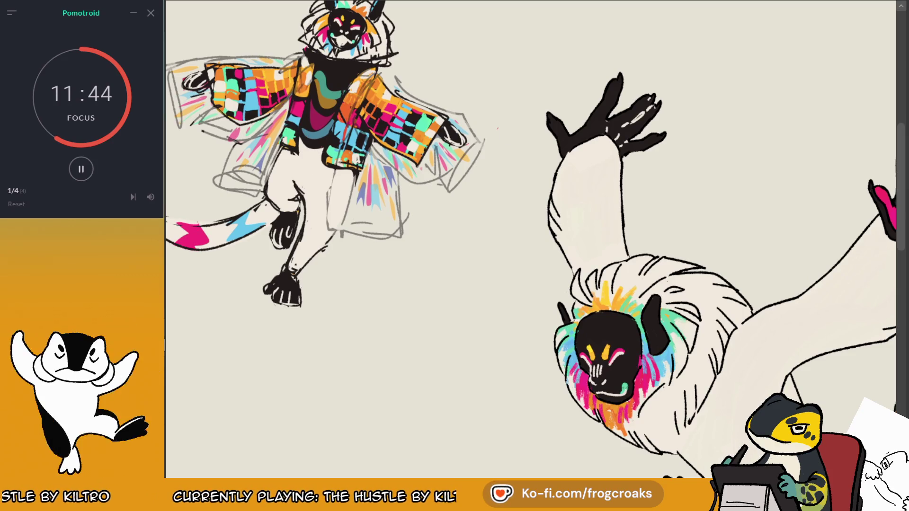
Step: Try several black patches on the lemur's chest, undoing the unwanted attempts
{"action": "scroll", "coordinate": [531, 237], "scroll_direction": "down", "scroll_amount": 5}
{"action": "key", "text": "ctrl+minus"}
{"action": "scroll", "coordinate": [530, 237], "scroll_direction": "up", "scroll_amount": 2}
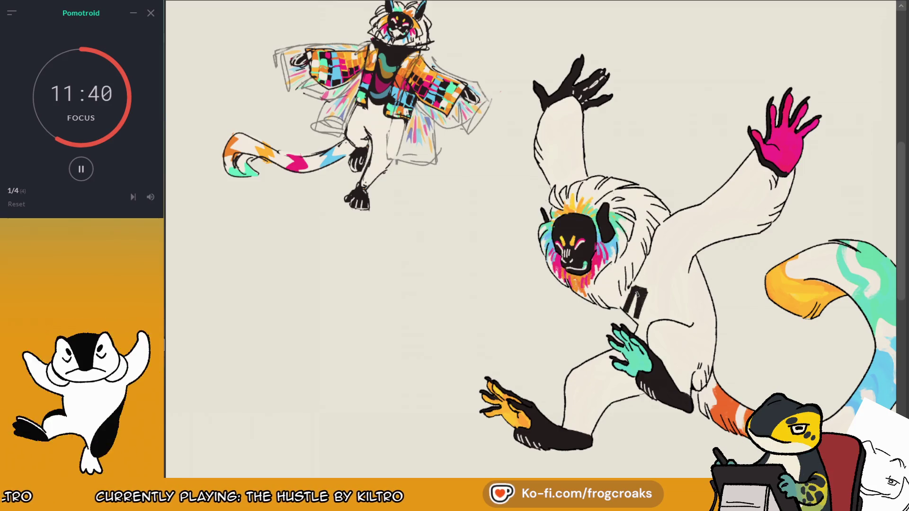
{"action": "left_click_drag", "start_coordinate": [623, 307], "coordinate": [638, 287]}
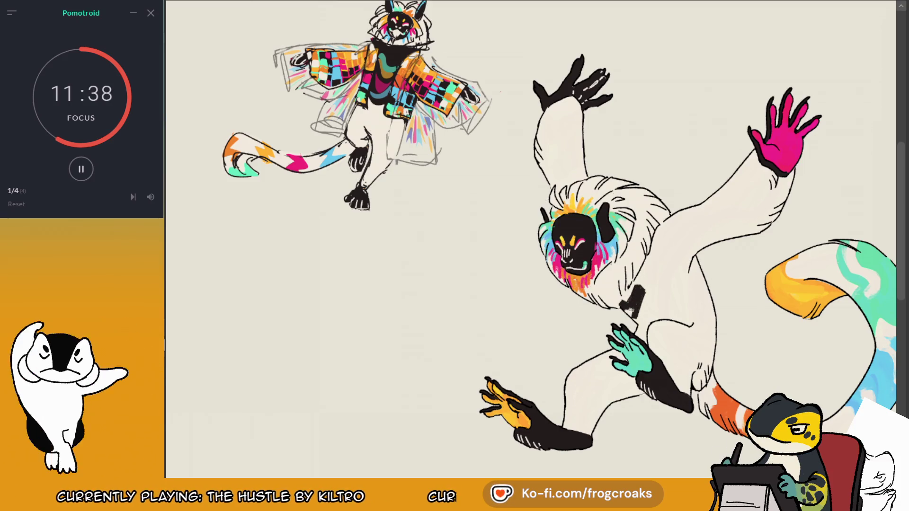
{"action": "key", "text": "ctrl+z"}
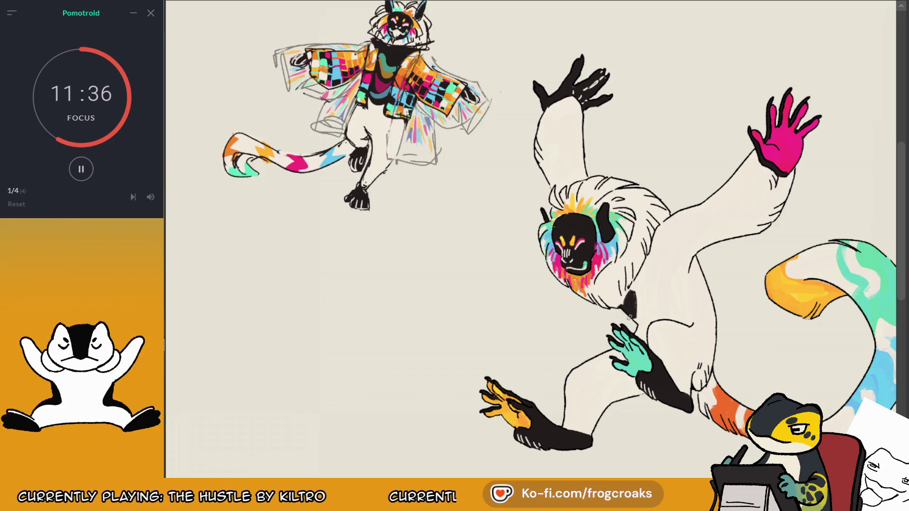
{"action": "mouse_move", "coordinate": [630, 317]}
{"action": "left_mouse_down"}
{"action": "mouse_move", "coordinate": [627, 294]}
{"action": "mouse_move", "coordinate": [635, 322]}
{"action": "left_mouse_up"}
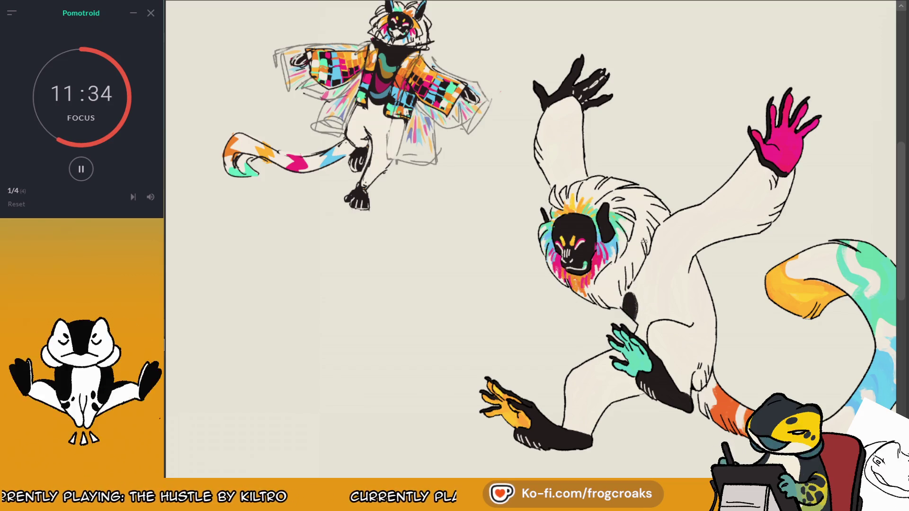
{"action": "key", "text": "ctrl+z"}
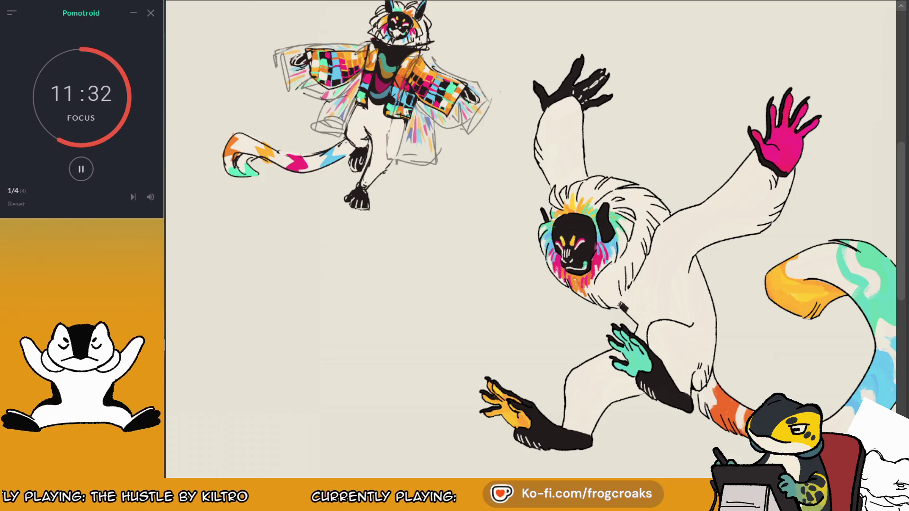
{"action": "left_click_drag", "start_coordinate": [632, 298], "coordinate": [633, 320]}
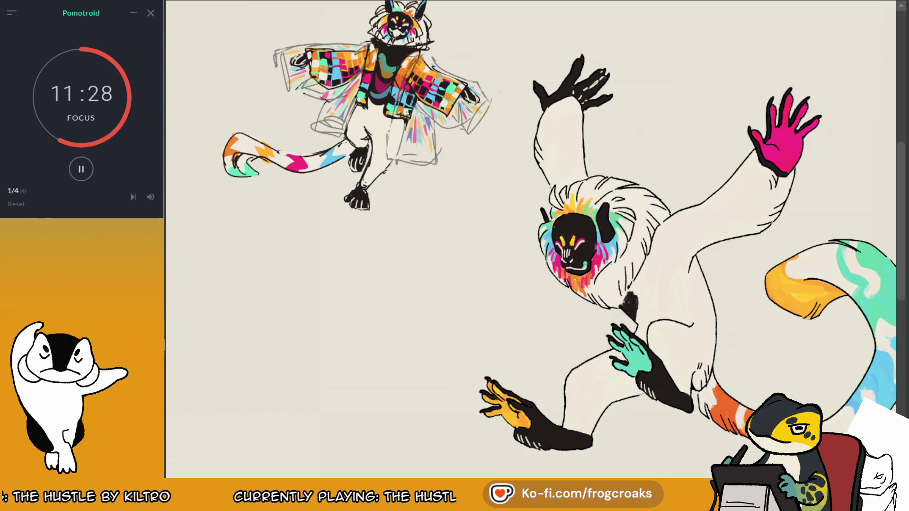
{"action": "key", "text": "m"}
{"action": "key", "text": "ctrl+z"}
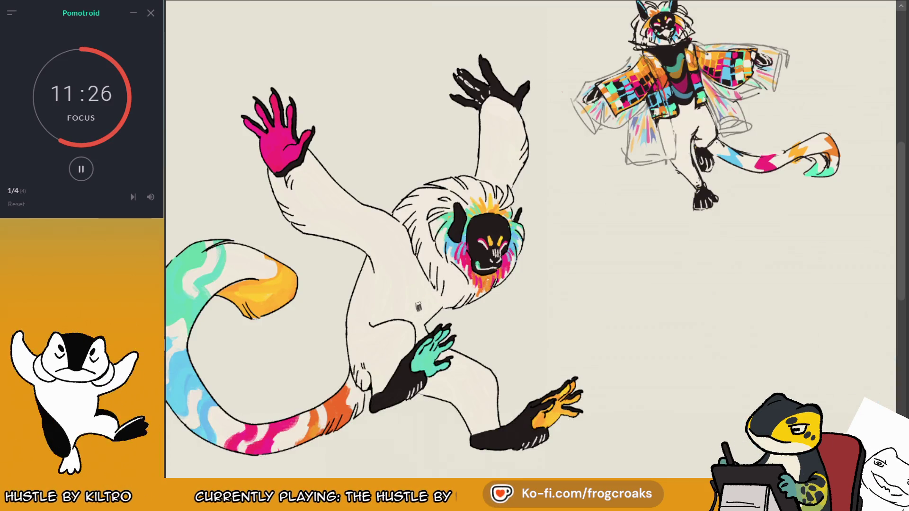
{"action": "left_click_drag", "start_coordinate": [419, 299], "coordinate": [434, 309]}
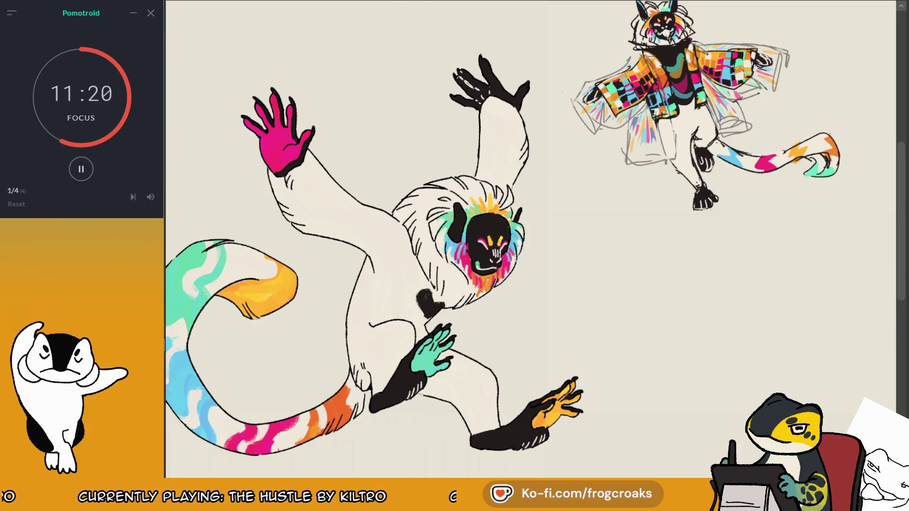
Step: Draw thick curved black strokes across the lemur's belly and rising from the hip
{"action": "key", "text": "m"}
{"action": "key", "text": "minus"}
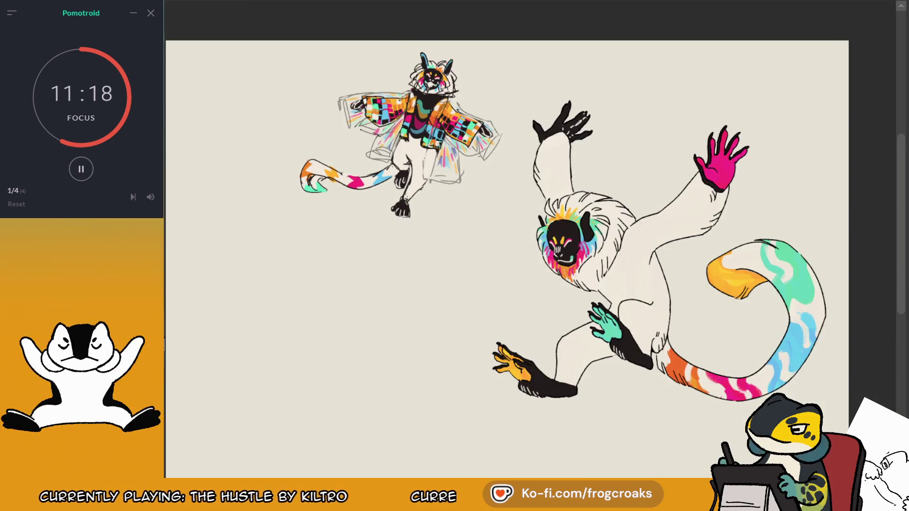
{"action": "key", "text": "plus"}
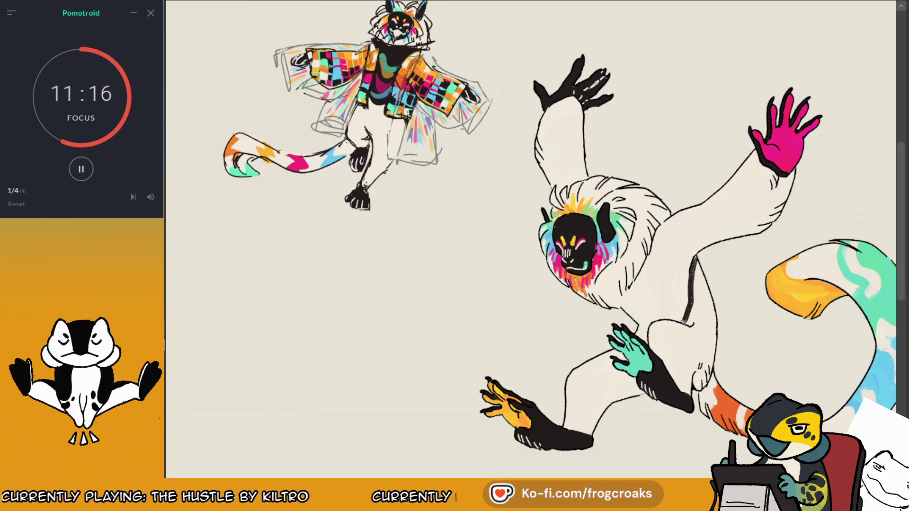
{"action": "mouse_move", "coordinate": [713, 299]}
{"action": "left_mouse_down"}
{"action": "mouse_move", "coordinate": [691, 324]}
{"action": "mouse_move", "coordinate": [710, 296]}
{"action": "left_mouse_up"}
{"action": "key", "text": "ctrl+z"}
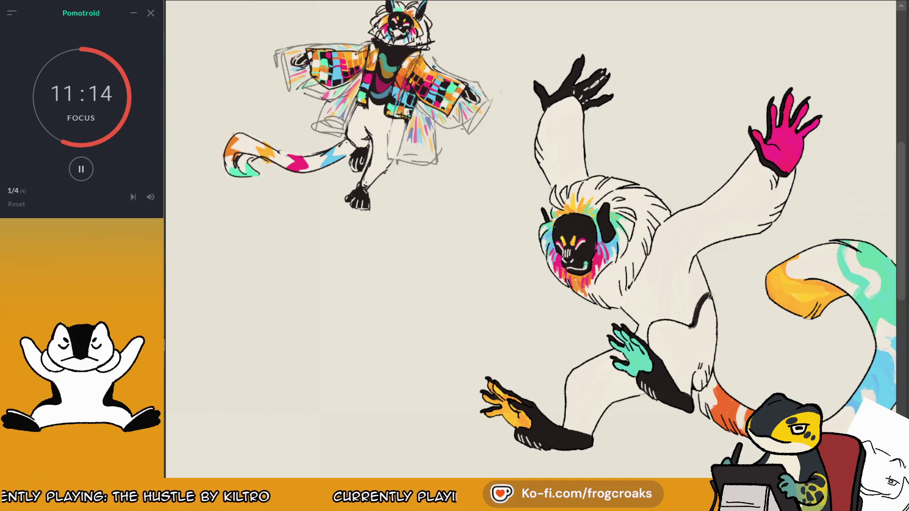
{"action": "key", "text": "ctrl+z"}
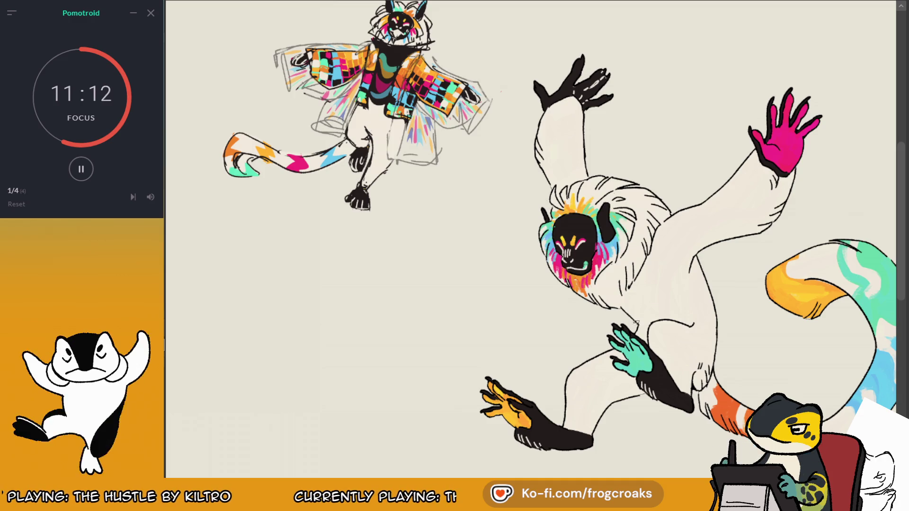
{"action": "left_click_drag", "start_coordinate": [636, 322], "coordinate": [712, 305]}
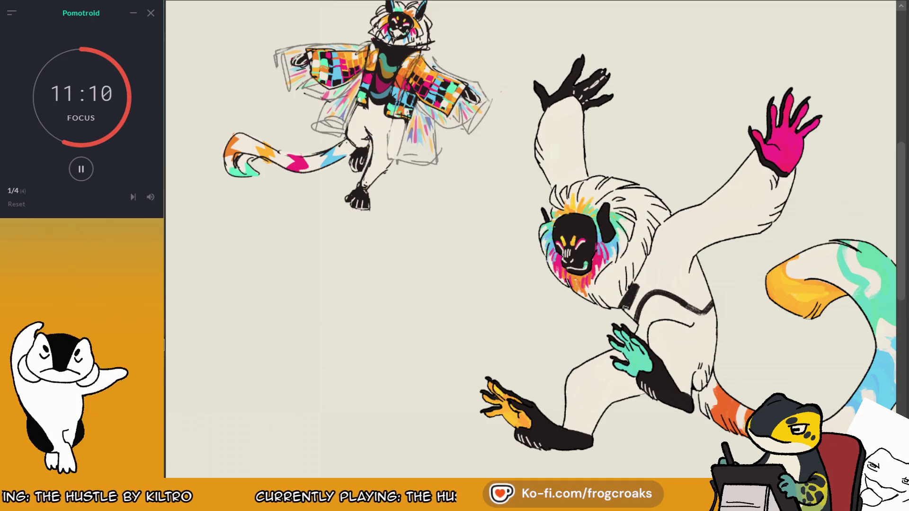
{"action": "left_click_drag", "start_coordinate": [625, 307], "coordinate": [655, 263]}
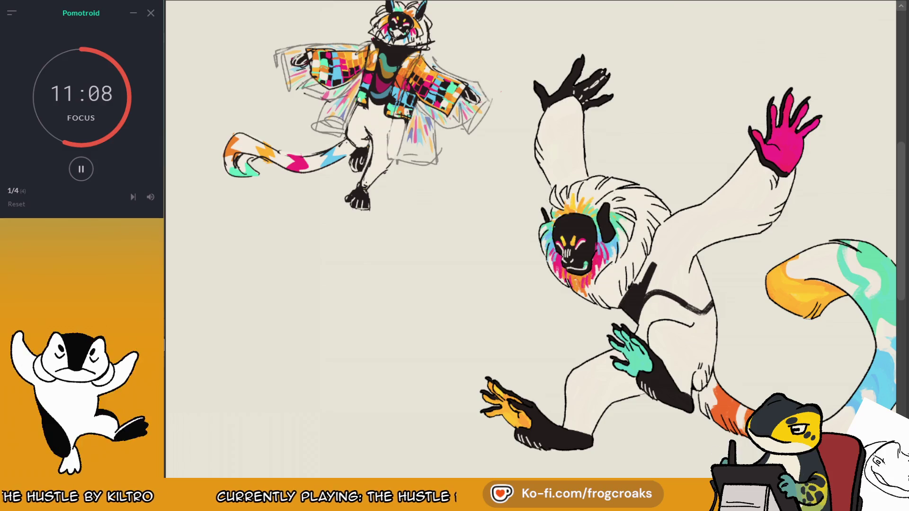
Step: Extend the black chest patch up along the raised arm, checking it in mirrored view
{"action": "key", "text": "m"}
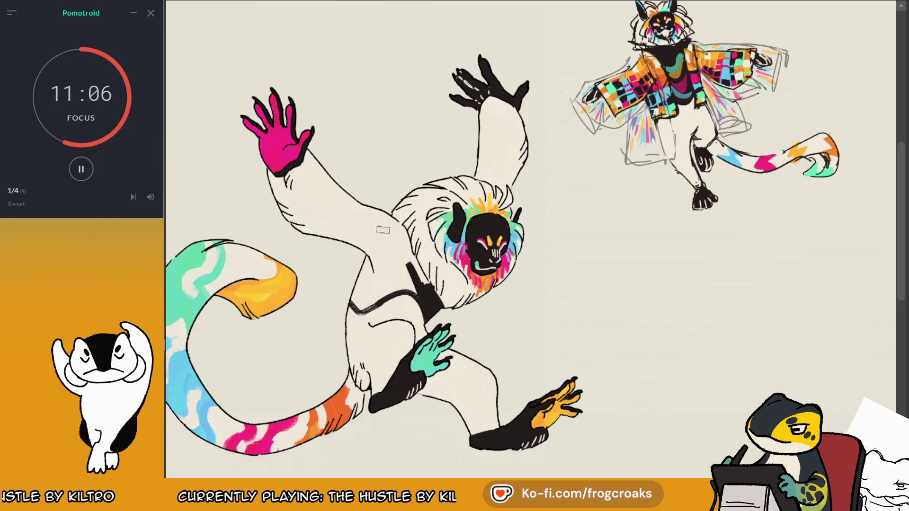
{"action": "mouse_move", "coordinate": [403, 253]}
{"action": "left_mouse_down"}
{"action": "mouse_move", "coordinate": [426, 286]}
{"action": "mouse_move", "coordinate": [374, 277]}
{"action": "mouse_move", "coordinate": [355, 308]}
{"action": "mouse_move", "coordinate": [398, 279]}
{"action": "mouse_move", "coordinate": [393, 289]}
{"action": "mouse_move", "coordinate": [417, 298]}
{"action": "mouse_move", "coordinate": [379, 234]}
{"action": "left_mouse_up"}
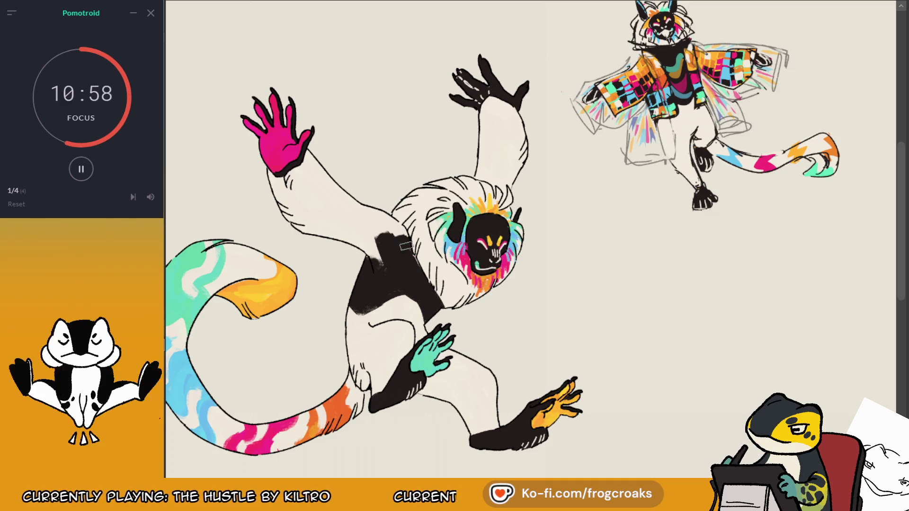
{"action": "mouse_move", "coordinate": [405, 239]}
{"action": "left_mouse_down"}
{"action": "mouse_move", "coordinate": [365, 206]}
{"action": "mouse_move", "coordinate": [352, 251]}
{"action": "mouse_move", "coordinate": [387, 233]}
{"action": "left_mouse_up"}
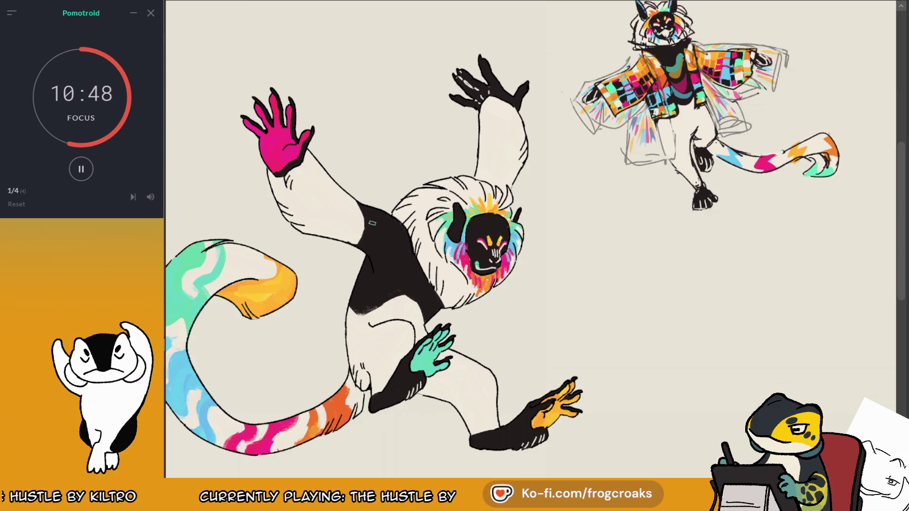
{"action": "key", "text": "m"}
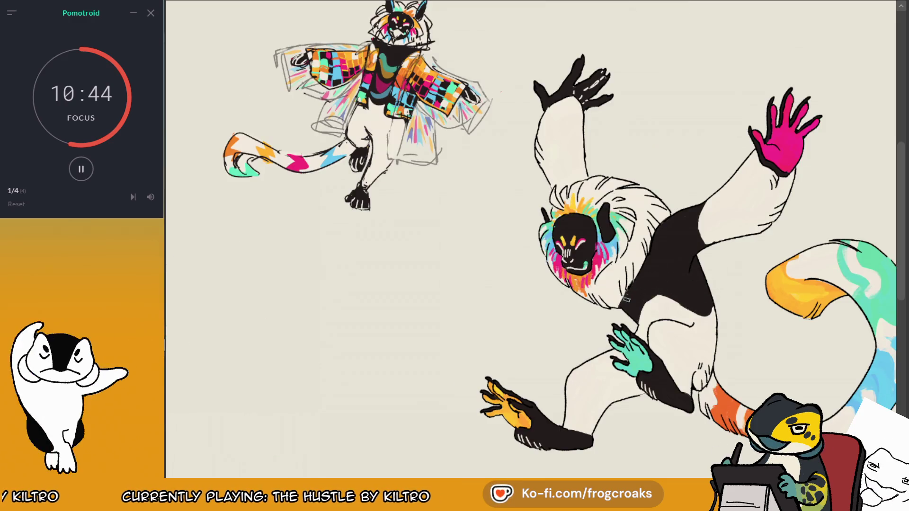
{"action": "left_click", "coordinate": [650, 246], "text": "ctrl"}
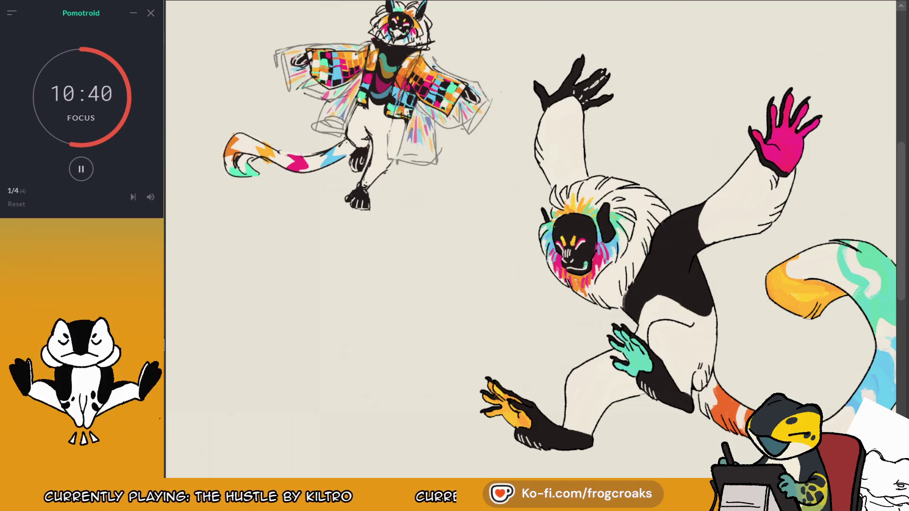
{"action": "key", "text": "m"}
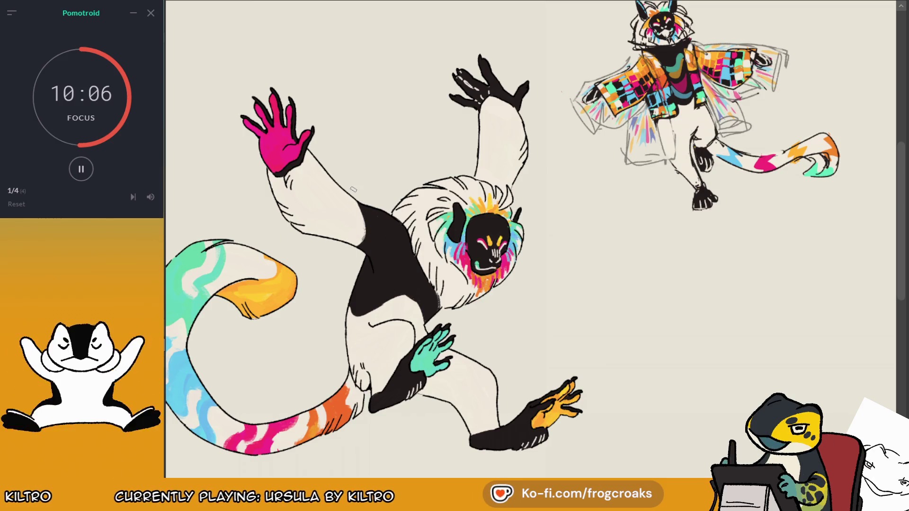
{"action": "key", "text": "m"}
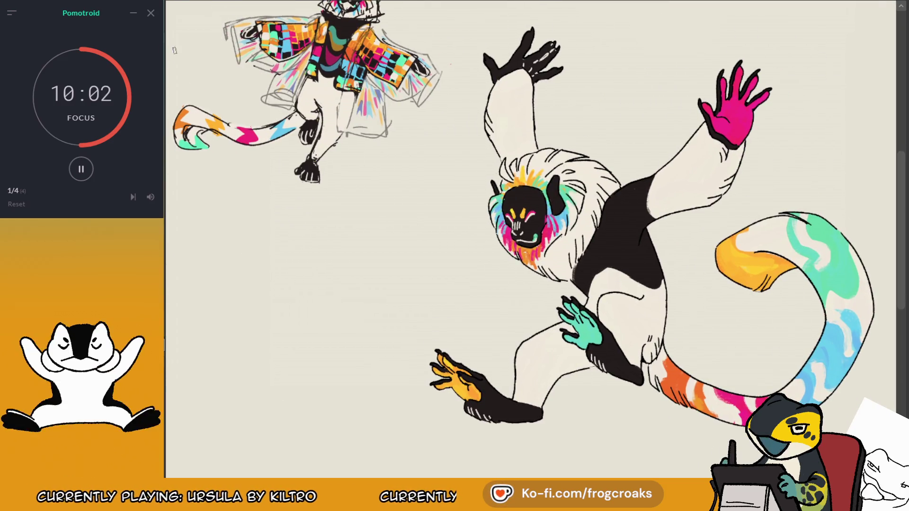
{"action": "scroll", "coordinate": [530, 237], "scroll_direction": "up", "scroll_amount": 5}
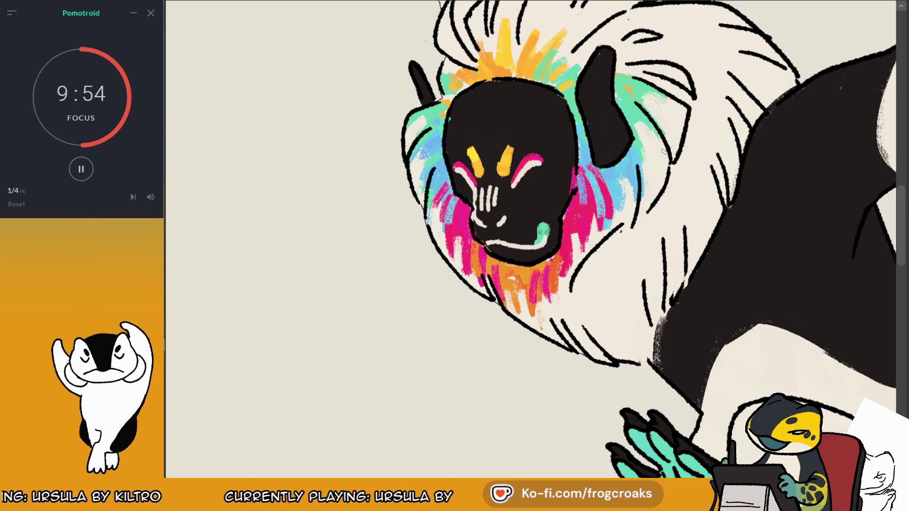
{"action": "scroll", "coordinate": [627, 167], "scroll_direction": "down", "scroll_amount": 5}
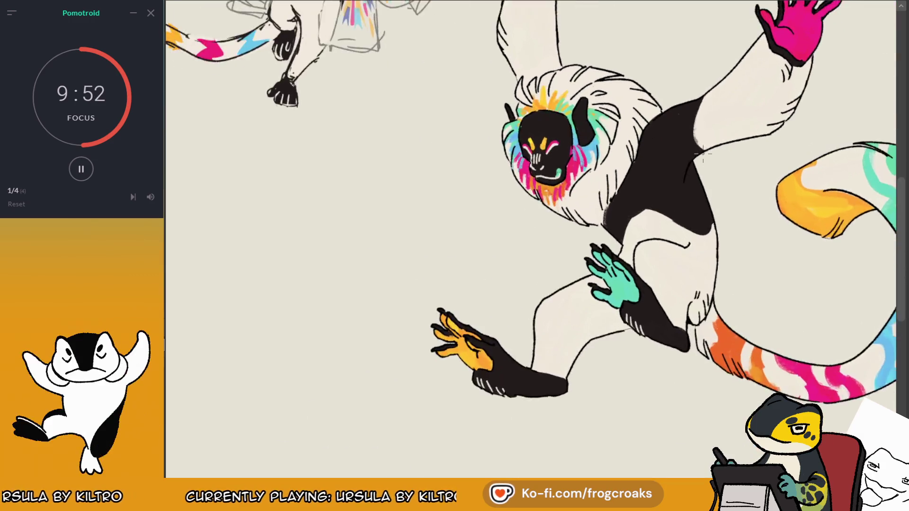
{"action": "scroll", "coordinate": [626, 167], "scroll_direction": "up", "scroll_amount": 2}
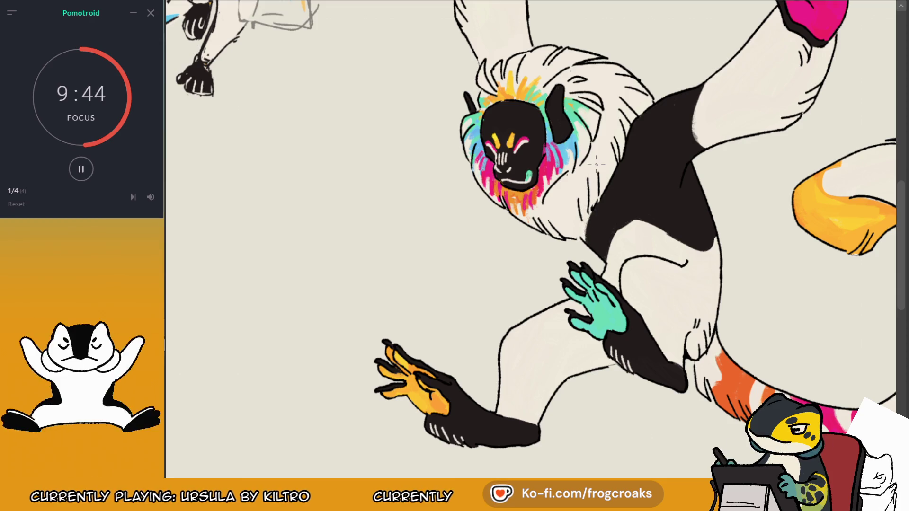
{"action": "scroll", "coordinate": [596, 164], "scroll_direction": "down", "scroll_amount": 5}
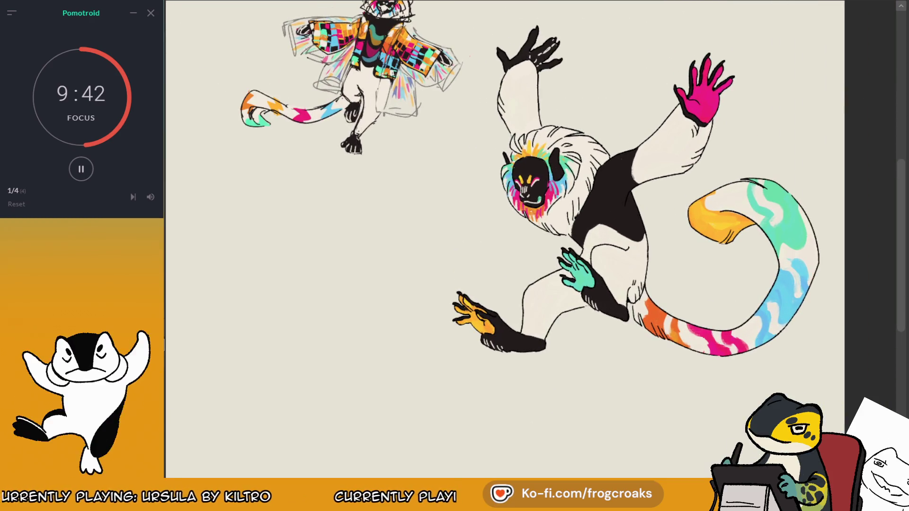
{"action": "key", "text": "m"}
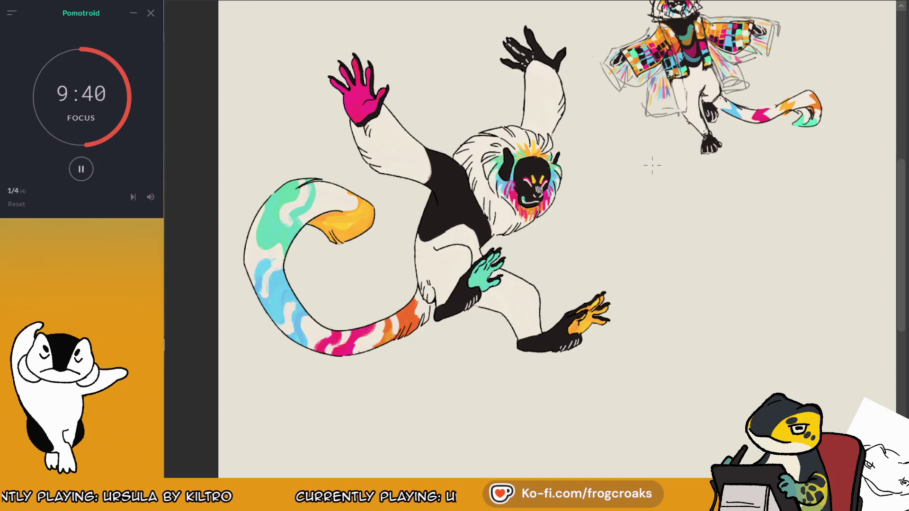
{"action": "scroll", "coordinate": [652, 165], "scroll_direction": "down", "scroll_amount": 5}
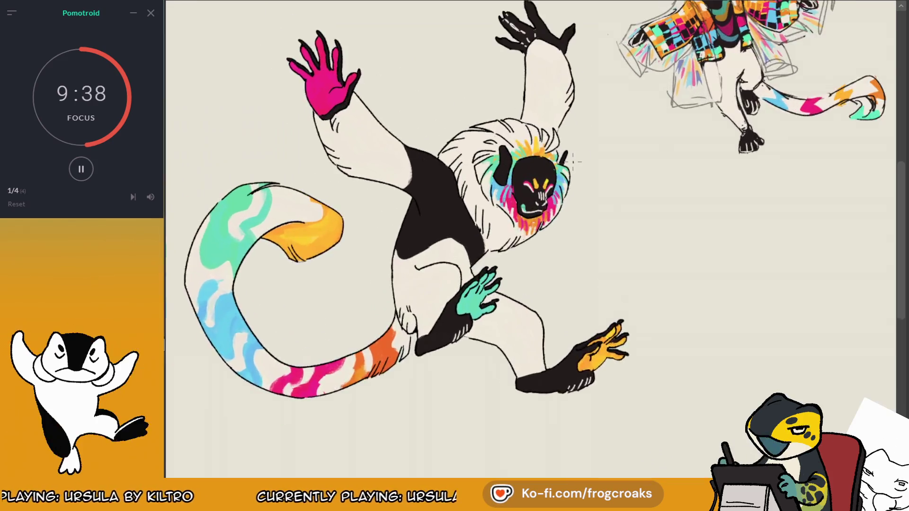
{"action": "scroll", "coordinate": [573, 161], "scroll_direction": "up", "scroll_amount": 8}
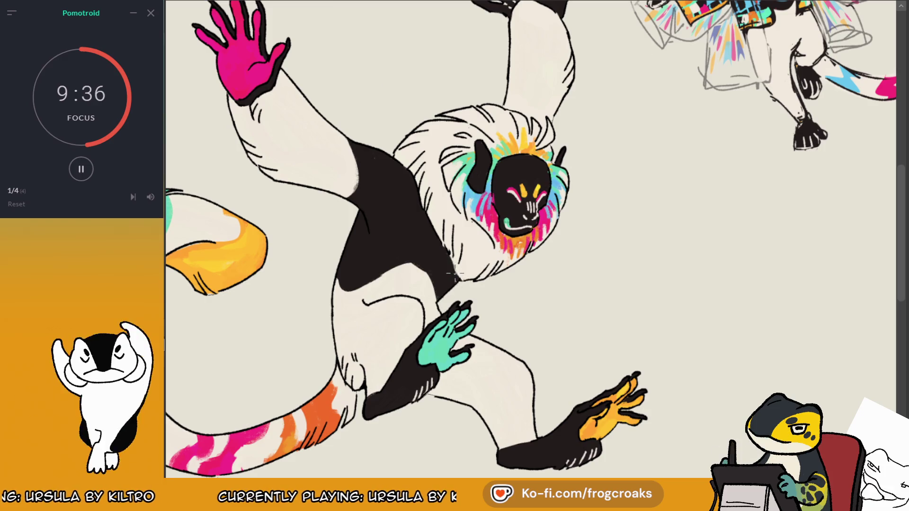
{"action": "scroll", "coordinate": [453, 266], "scroll_direction": "down", "scroll_amount": 5}
{"action": "scroll", "coordinate": [460, 220], "scroll_direction": "up", "scroll_amount": 5}
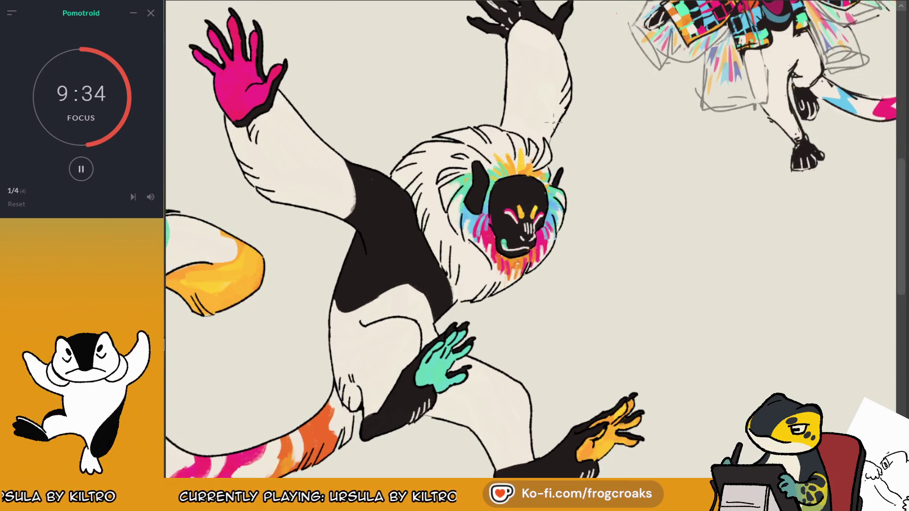
{"action": "scroll", "coordinate": [553, 123], "scroll_direction": "down", "scroll_amount": 5}
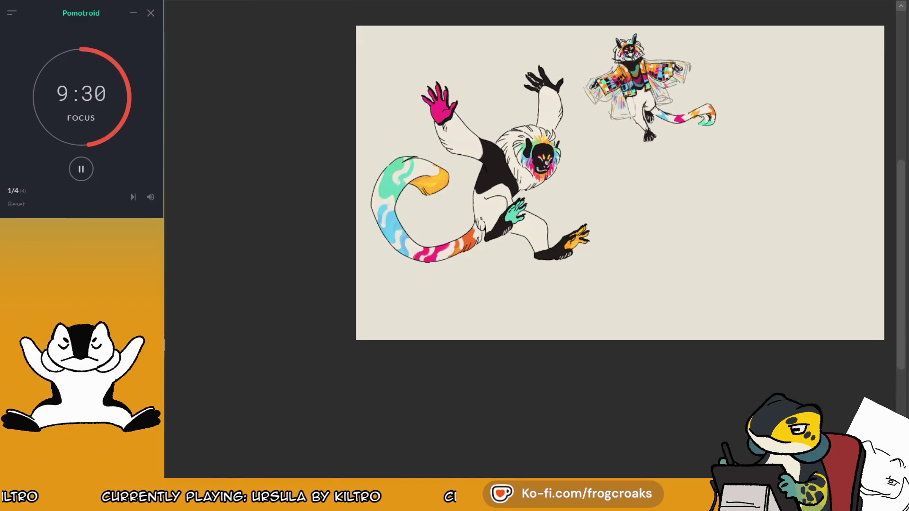
{"action": "key", "text": "m"}
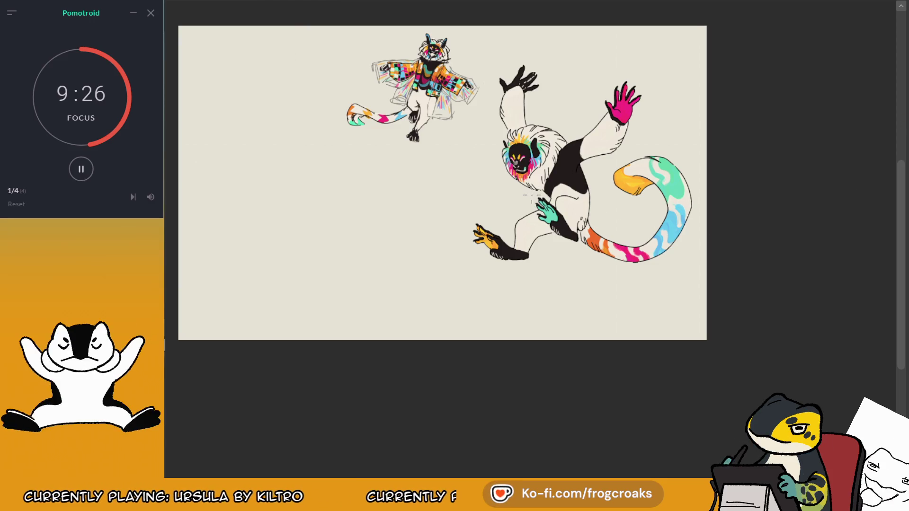
{"action": "scroll", "coordinate": [710, 231], "scroll_direction": "up", "scroll_amount": 2}
{"action": "scroll", "coordinate": [598, 143], "scroll_direction": "down", "scroll_amount": 1}
{"action": "scroll", "coordinate": [598, 143], "scroll_direction": "up", "scroll_amount": 2}
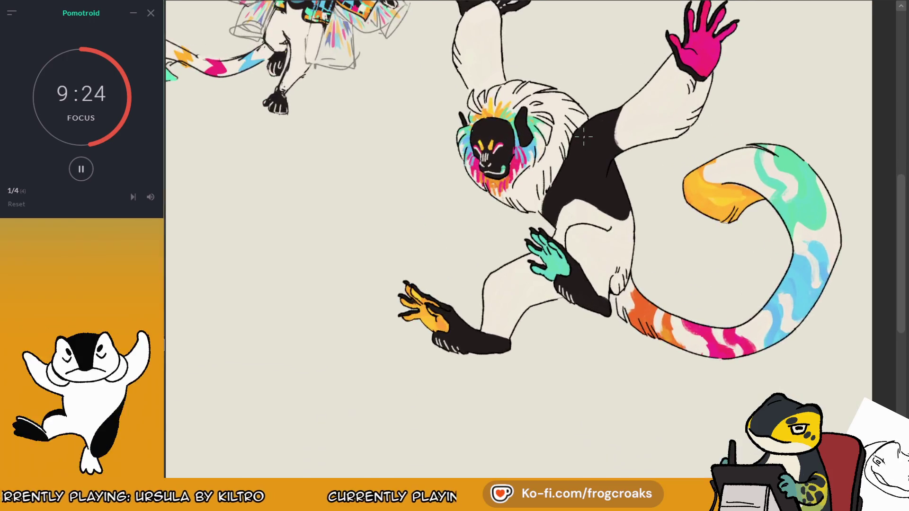
{"action": "scroll", "coordinate": [524, 254], "scroll_direction": "up", "scroll_amount": 2}
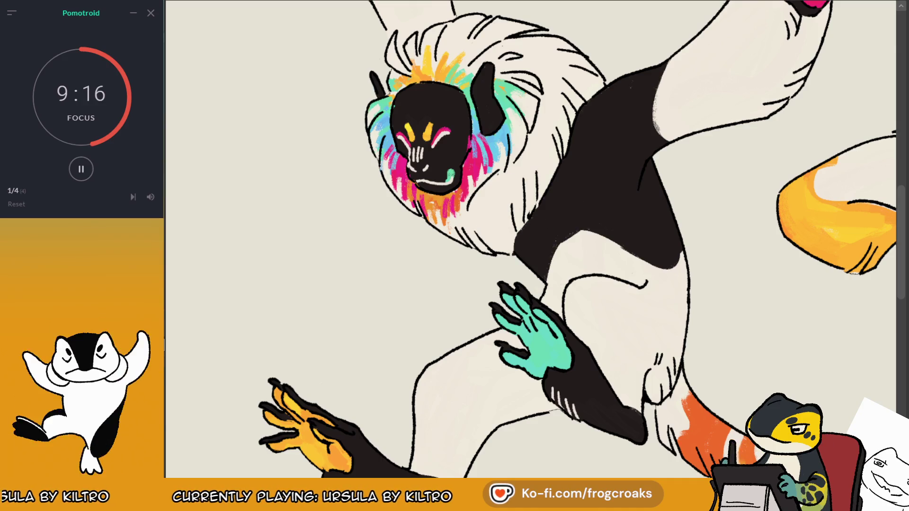
{"action": "key", "text": "m"}
{"action": "scroll", "coordinate": [801, 268], "scroll_direction": "down", "scroll_amount": 5}
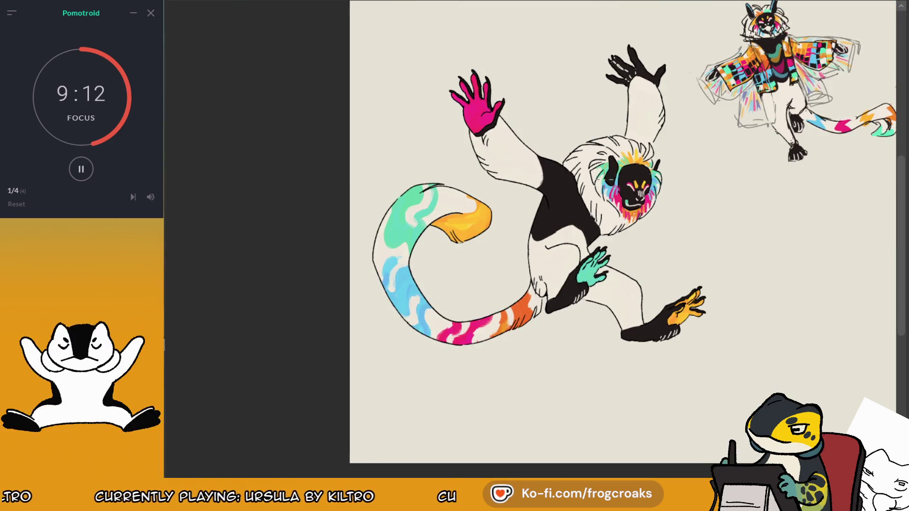
{"action": "scroll", "coordinate": [587, 194], "scroll_direction": "down", "scroll_amount": 3}
{"action": "scroll", "coordinate": [645, 177], "scroll_direction": "up", "scroll_amount": 1}
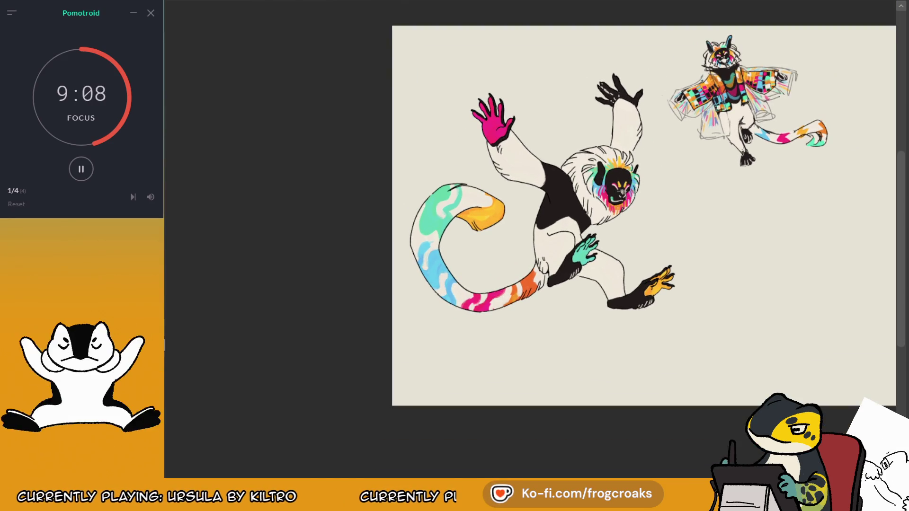
{"action": "scroll", "coordinate": [689, 193], "scroll_direction": "up", "scroll_amount": 2}
{"action": "scroll", "coordinate": [702, 63], "scroll_direction": "down", "scroll_amount": 2}
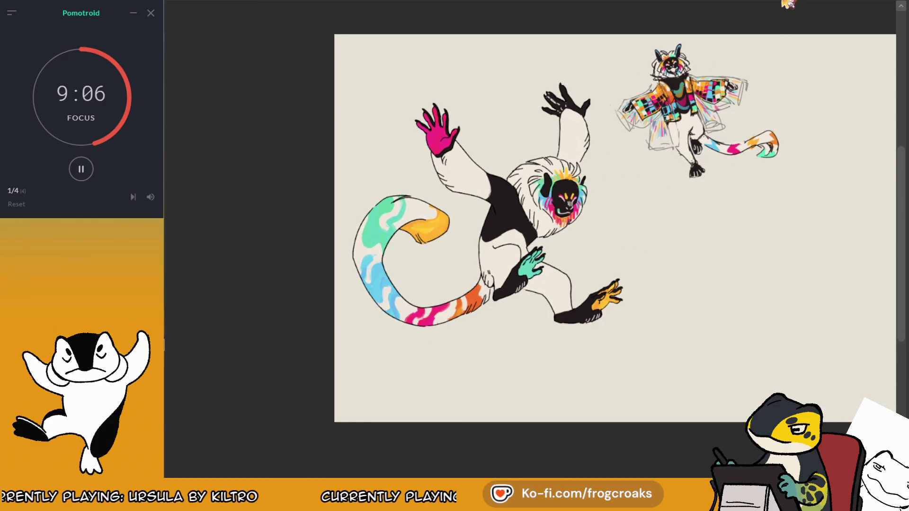
{"action": "scroll", "coordinate": [586, 133], "scroll_direction": "up", "scroll_amount": 1}
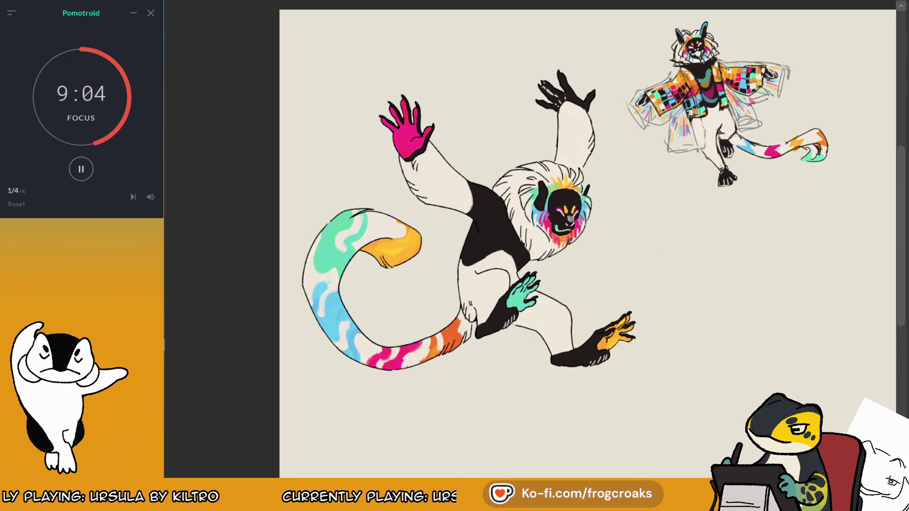
Step: Magic-wand the first white tail patches and fill them with black
{"action": "left_click", "coordinate": [331, 284]}
{"action": "key", "text": "ctrl+z"}
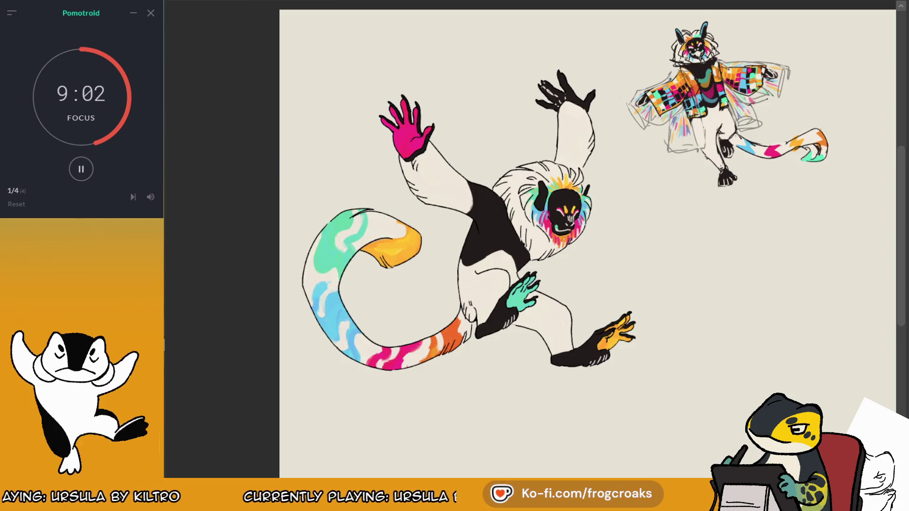
{"action": "left_click", "coordinate": [379, 228]}
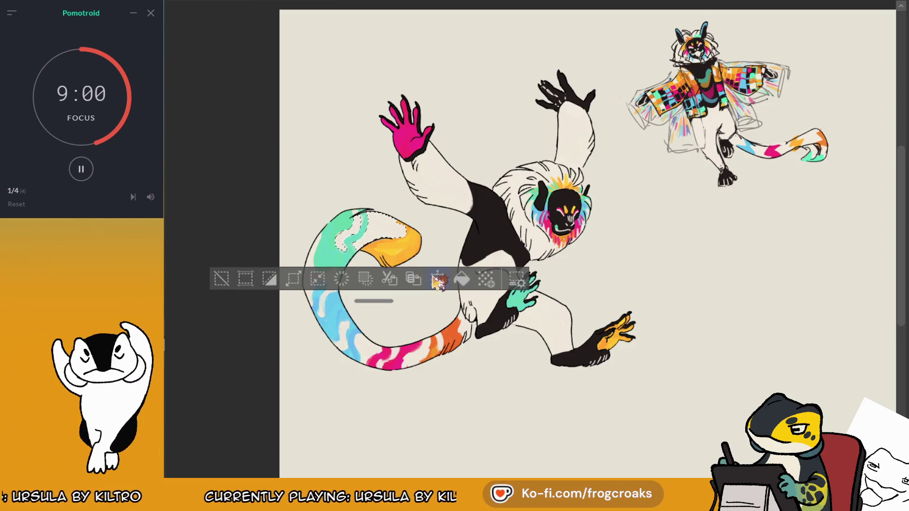
{"action": "left_click", "coordinate": [461, 279]}
{"action": "left_click", "coordinate": [222, 279]}
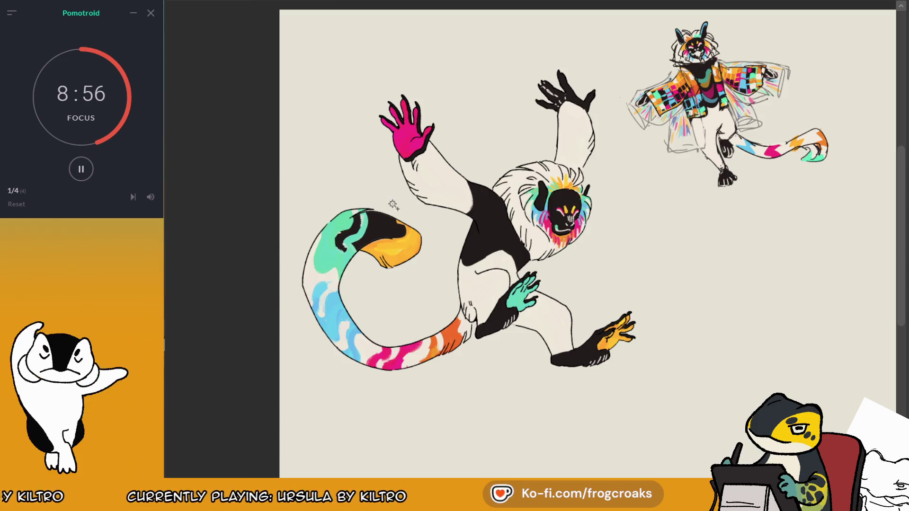
{"action": "left_click", "coordinate": [360, 214]}
{"action": "left_click", "coordinate": [327, 289]}
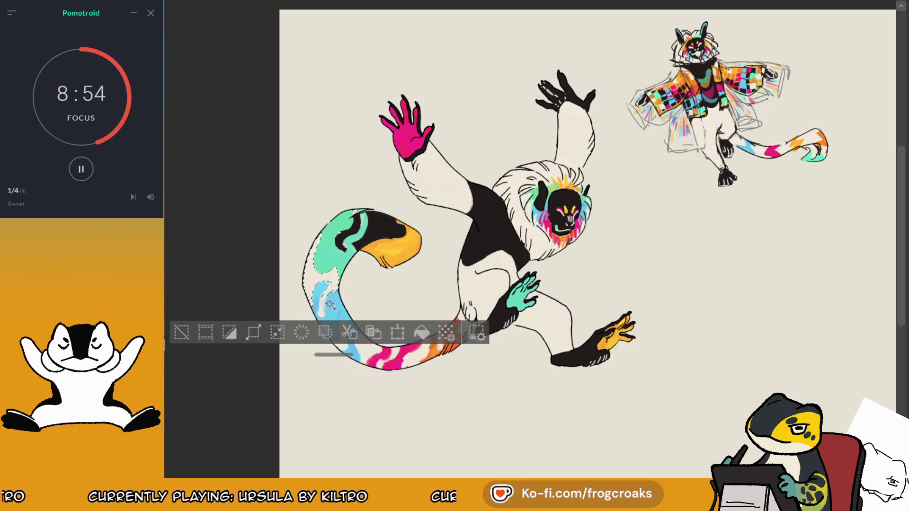
{"action": "left_click", "coordinate": [426, 332]}
{"action": "left_click", "coordinate": [187, 333]}
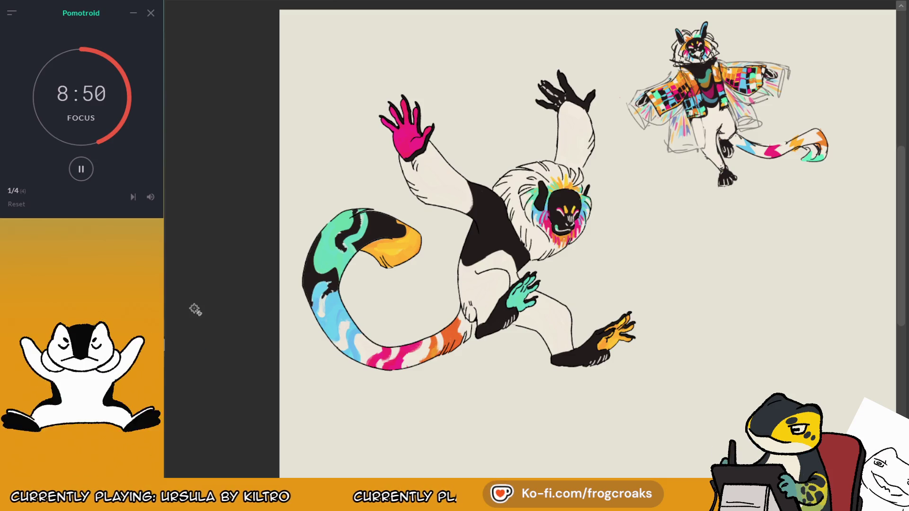
Step: Select the remaining white patches along the tail and fill them black in one go
{"action": "scroll", "coordinate": [314, 282], "scroll_direction": "up", "scroll_amount": 1}
{"action": "left_click", "coordinate": [516, 350]}
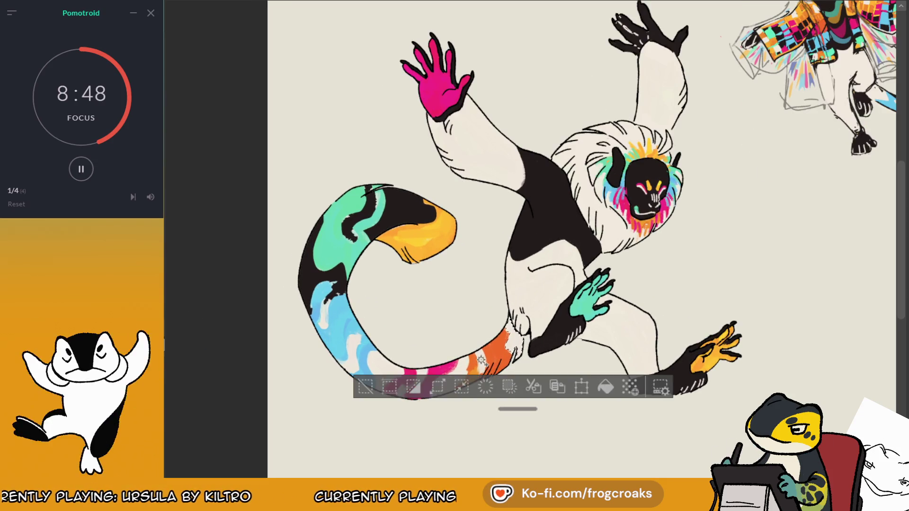
{"action": "left_click", "coordinate": [474, 363]}
{"action": "left_click", "coordinate": [419, 381]}
{"action": "left_click", "coordinate": [402, 393]}
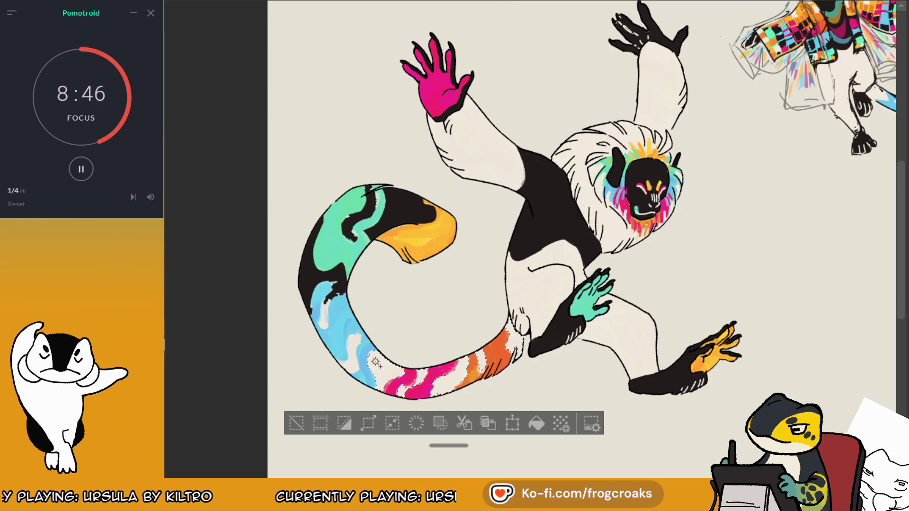
{"action": "left_click", "coordinate": [353, 344]}
{"action": "left_click", "coordinate": [523, 424]}
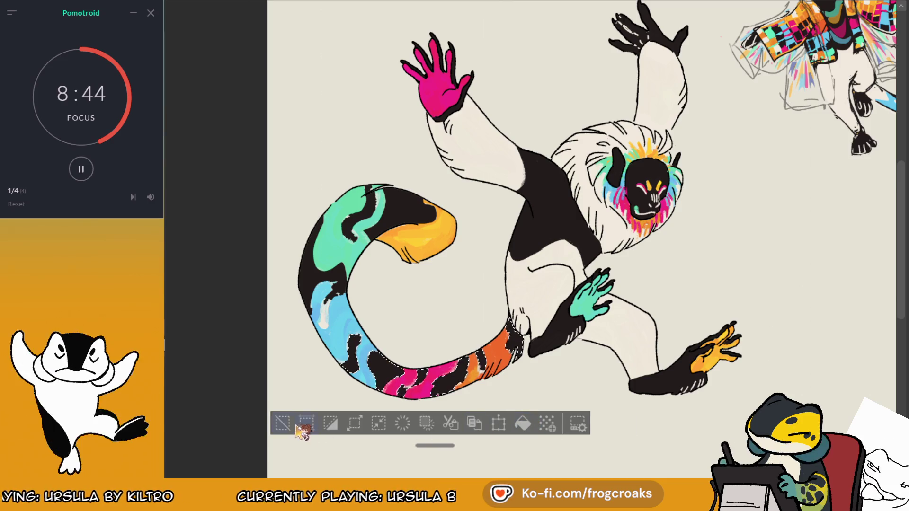
{"action": "left_click", "coordinate": [283, 423]}
{"action": "scroll", "coordinate": [513, 279], "scroll_direction": "down", "scroll_amount": 2}
{"action": "scroll", "coordinate": [607, 232], "scroll_direction": "down", "scroll_amount": 1}
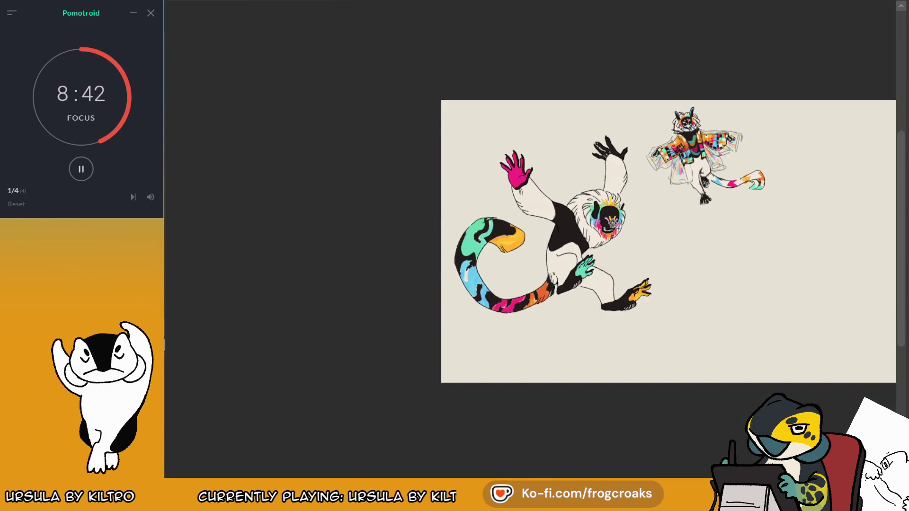
{"action": "scroll", "coordinate": [521, 237], "scroll_direction": "up", "scroll_amount": 1}
{"action": "scroll", "coordinate": [450, 249], "scroll_direction": "up", "scroll_amount": 1}
{"action": "scroll", "coordinate": [450, 249], "scroll_direction": "up", "scroll_amount": 1}
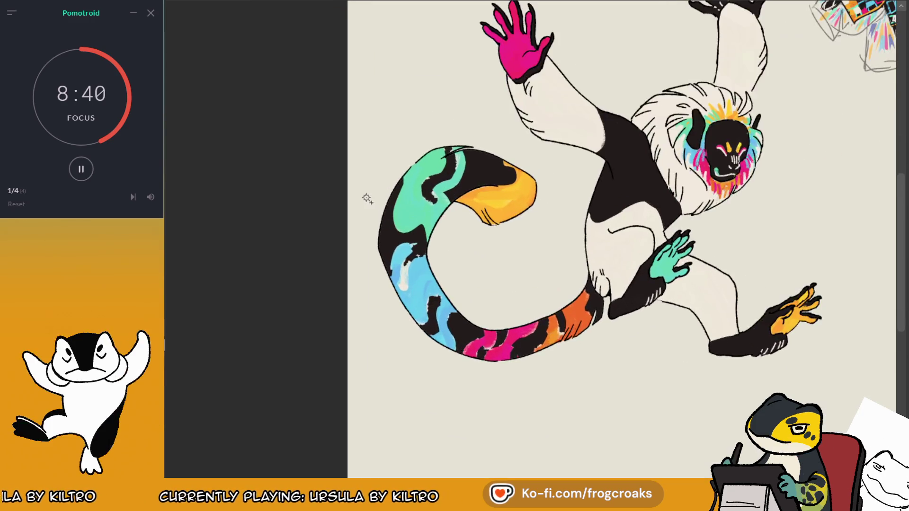
{"action": "scroll", "coordinate": [426, 213], "scroll_direction": "down", "scroll_amount": 2}
{"action": "scroll", "coordinate": [587, 163], "scroll_direction": "up", "scroll_amount": 1}
{"action": "scroll", "coordinate": [587, 163], "scroll_direction": "up", "scroll_amount": 1}
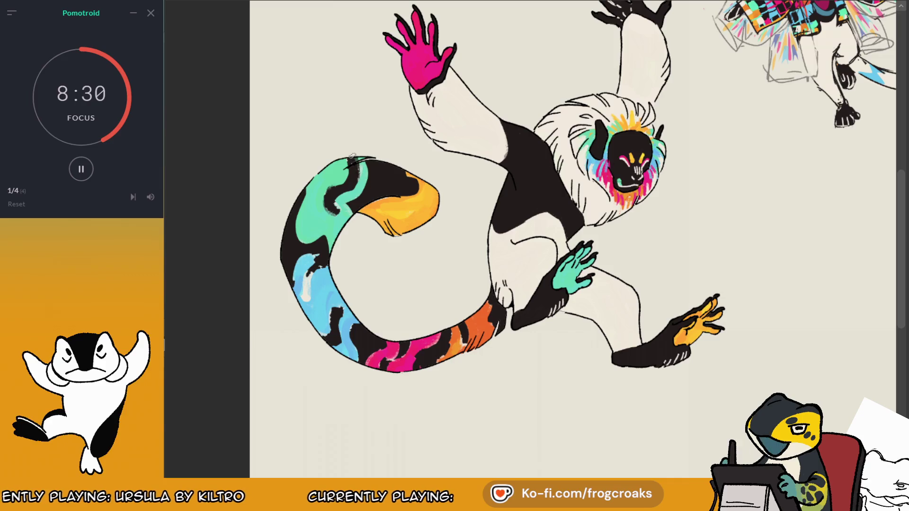
Step: Add dark strokes at the tail's top edge and in its blue section
{"action": "left_click_drag", "start_coordinate": [353, 164], "coordinate": [360, 180]}
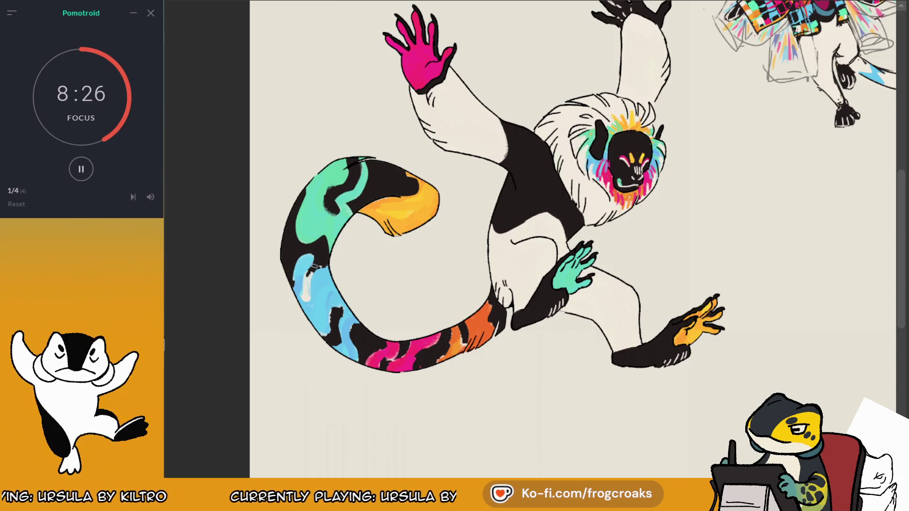
{"action": "left_click_drag", "start_coordinate": [314, 266], "coordinate": [305, 280]}
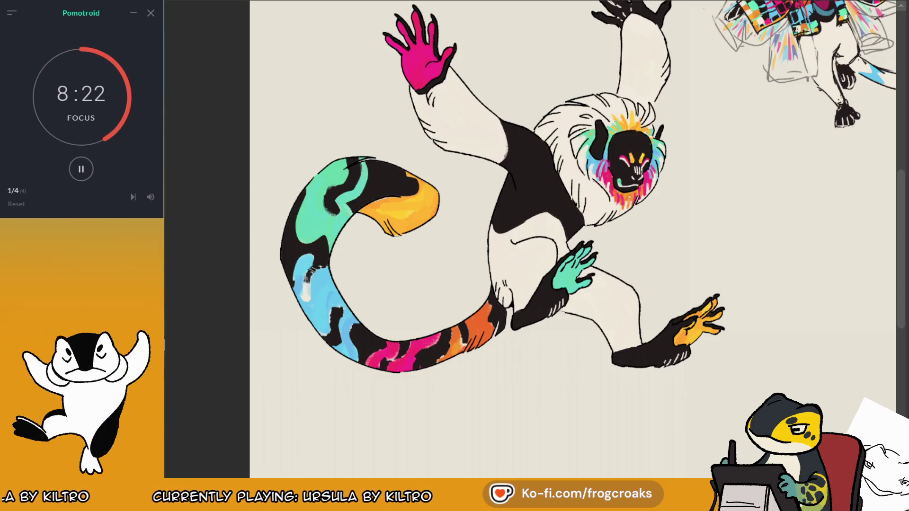
{"action": "left_click_drag", "start_coordinate": [305, 294], "coordinate": [312, 274]}
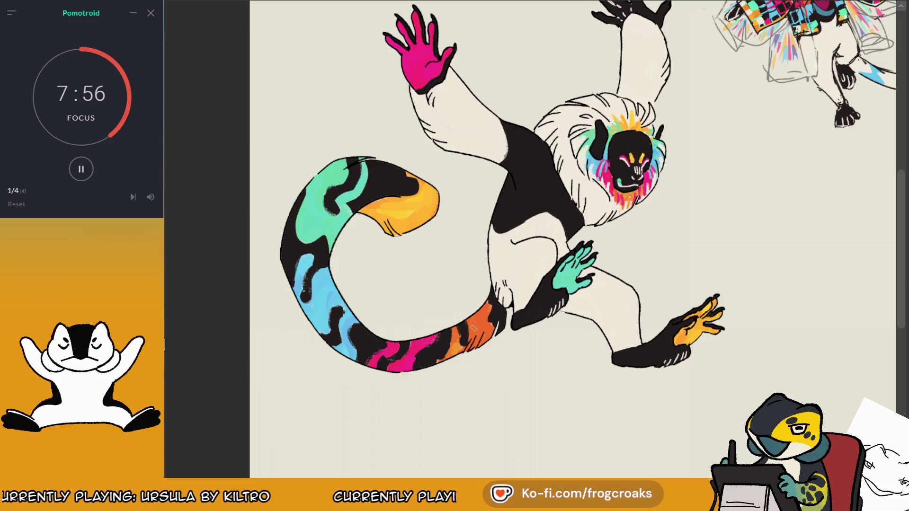
Step: Sample light blue from the reference sketch and paint light blue and dark tail markings
{"action": "scroll", "coordinate": [475, 326], "scroll_direction": "up", "scroll_amount": 3}
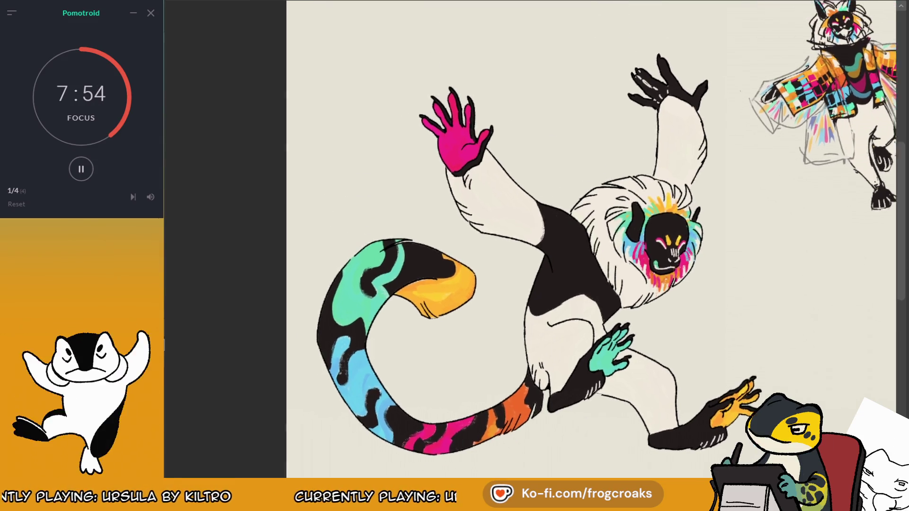
{"action": "scroll", "coordinate": [539, 239], "scroll_direction": "right", "scroll_amount": 3}
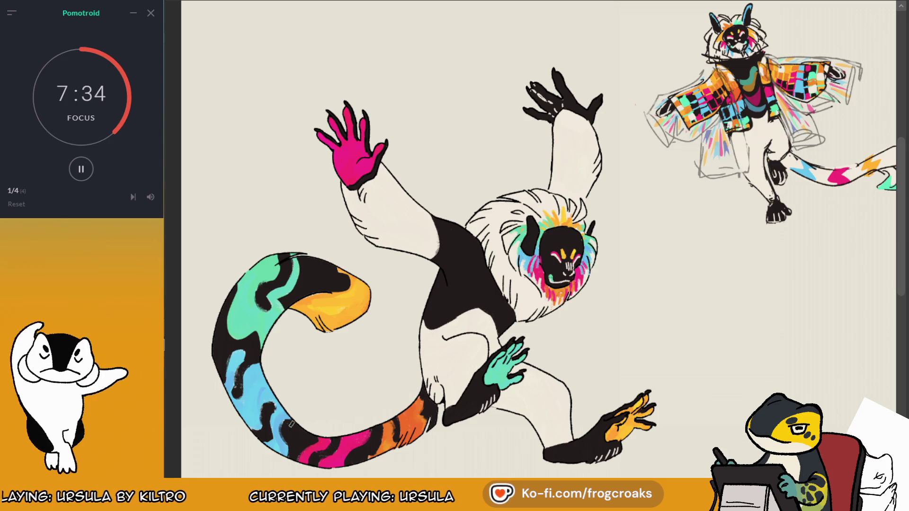
{"action": "left_click_drag", "start_coordinate": [736, 47], "coordinate": [749, 49]}
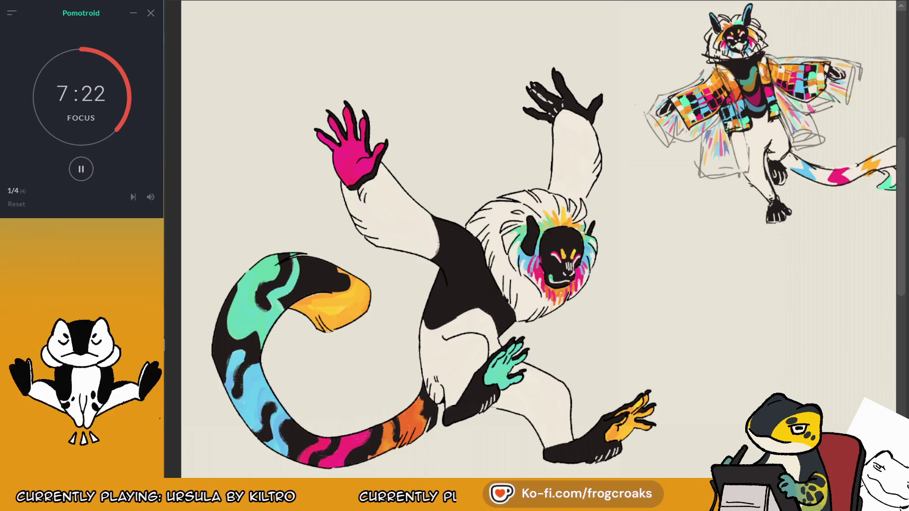
{"action": "left_click", "coordinate": [732, 55]}
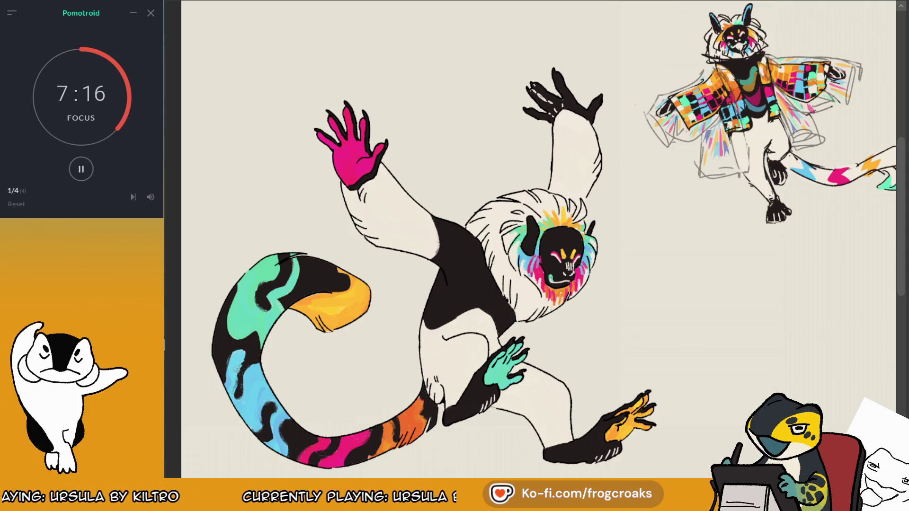
{"action": "left_click_drag", "start_coordinate": [237, 370], "coordinate": [229, 390]}
{"action": "mouse_move", "coordinate": [243, 360]}
{"action": "left_mouse_down"}
{"action": "mouse_move", "coordinate": [235, 389]}
{"action": "mouse_move", "coordinate": [243, 374]}
{"action": "left_mouse_up"}
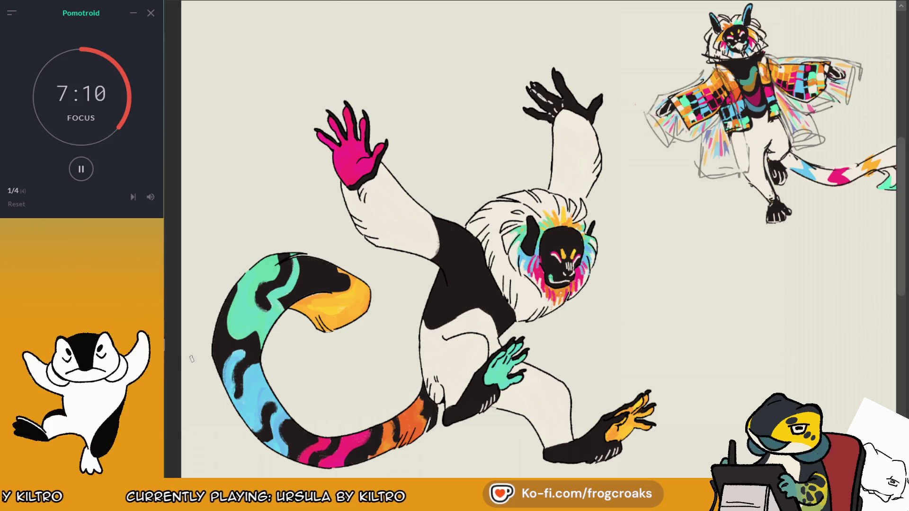
{"action": "key", "text": "ctrl+minus"}
{"action": "key", "text": "ctrl+minus"}
{"action": "key", "text": "ctrl+minus"}
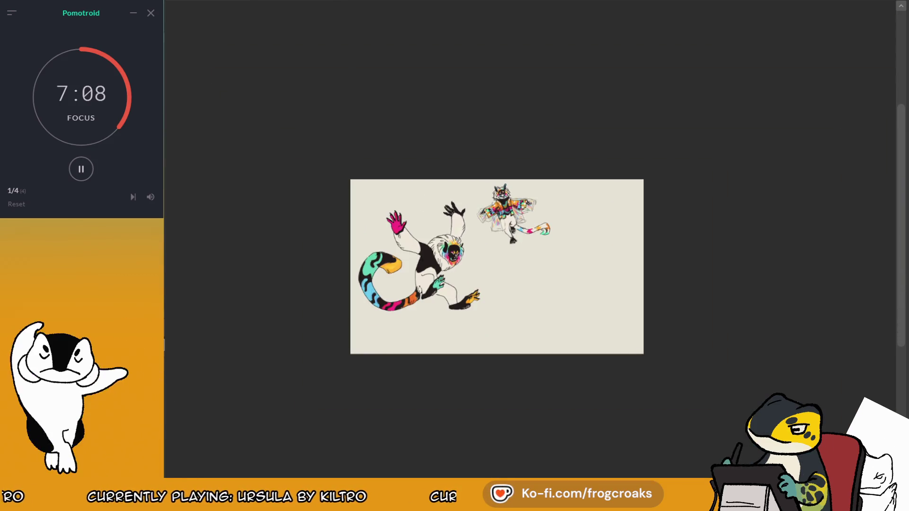
Step: Mirror and zoom in on the lemur, sampling dark and orange colours from the small reference character
{"action": "key", "text": "m"}
{"action": "key", "text": "ctrl+plus"}
{"action": "key", "text": "ctrl+plus"}
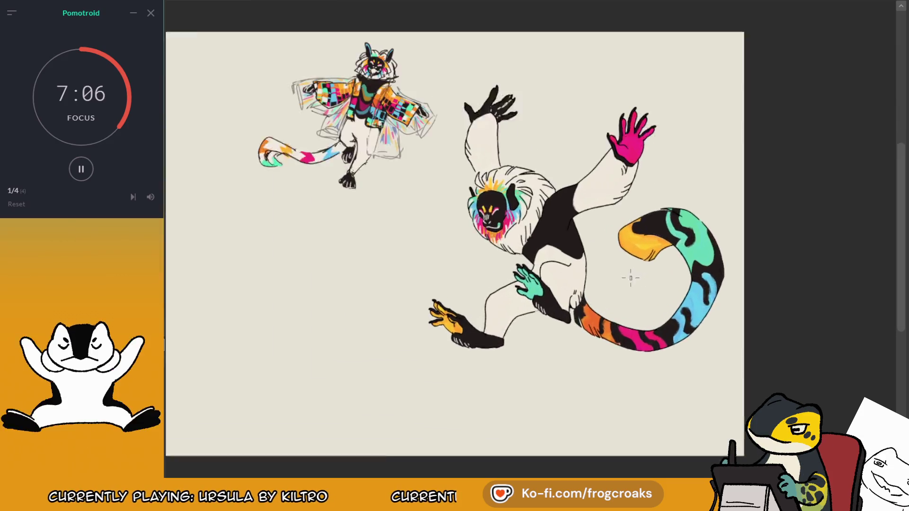
{"action": "key", "text": "ctrl+plus"}
{"action": "key", "text": "ctrl+plus"}
{"action": "key", "text": "ctrl+plus"}
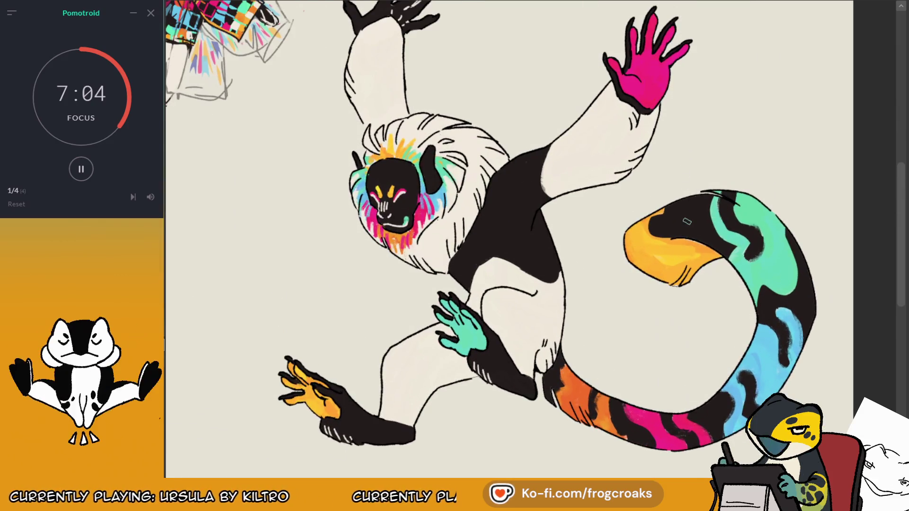
{"action": "key", "text": "ctrl+minus"}
{"action": "key", "text": "ctrl+minus"}
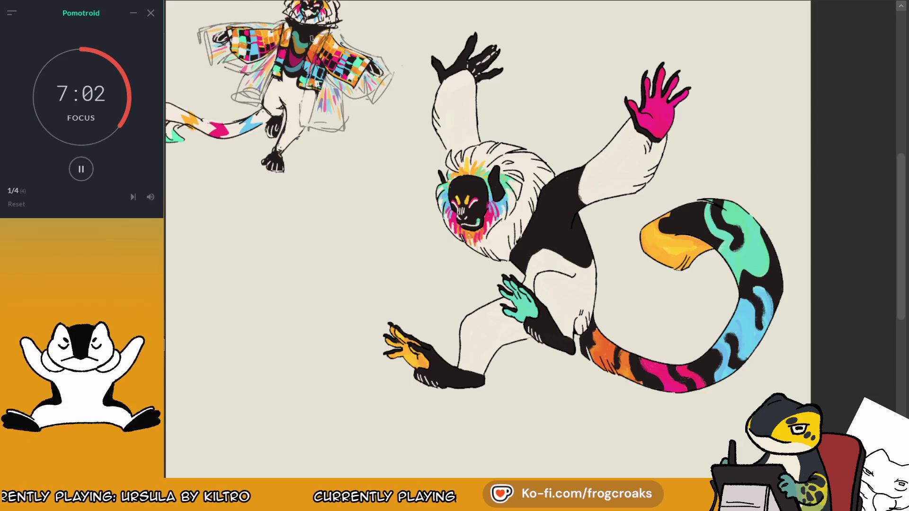
{"action": "left_click", "coordinate": [295, 40], "text": "alt"}
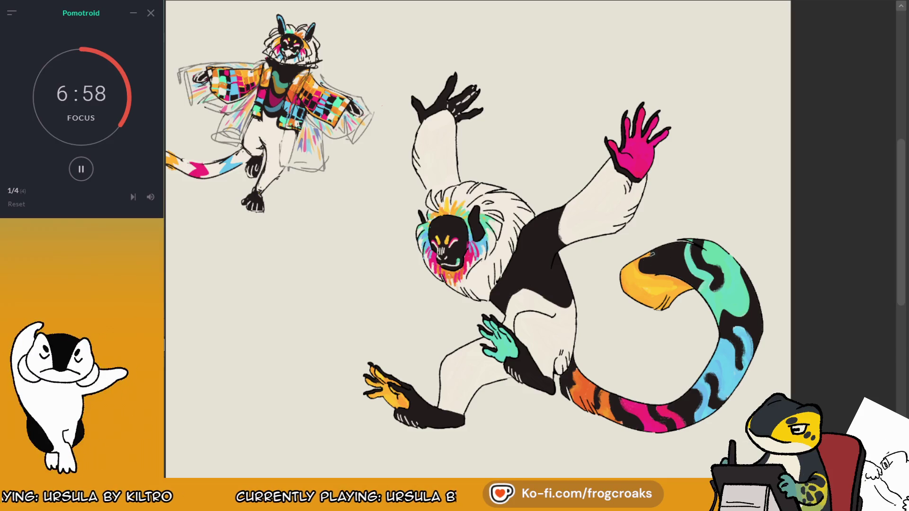
{"action": "left_click", "coordinate": [308, 47], "text": "alt"}
{"action": "left_click", "coordinate": [296, 39], "text": "alt"}
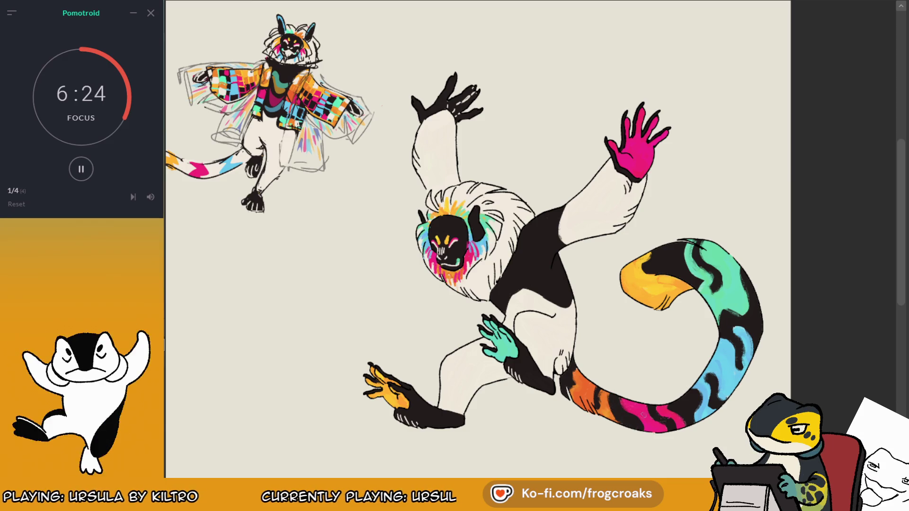
Step: Recentre the lemur and flip the view back and forth to compare orientations
{"action": "scroll", "coordinate": [478, 237], "scroll_direction": "down", "scroll_amount": 3}
{"action": "scroll", "coordinate": [478, 236], "scroll_direction": "up", "scroll_amount": 3}
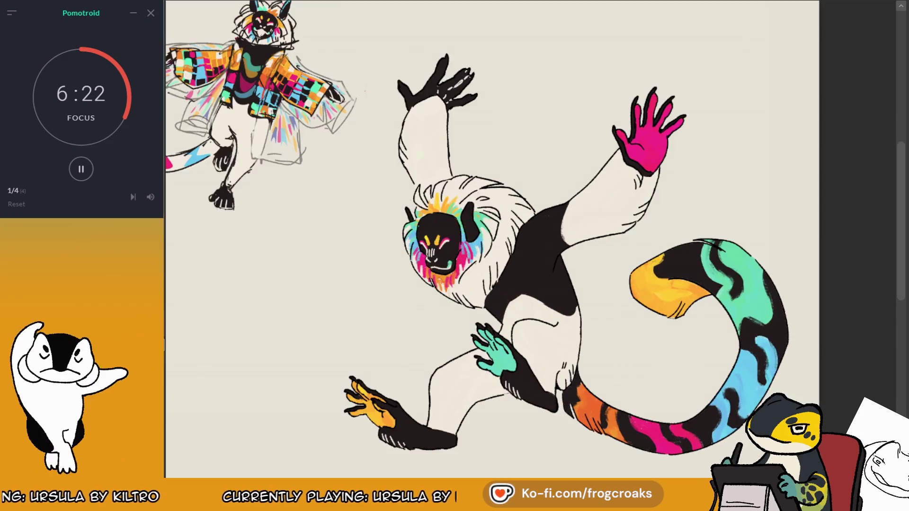
{"action": "scroll", "coordinate": [492, 236], "scroll_direction": "down", "scroll_amount": 3}
{"action": "scroll", "coordinate": [493, 237], "scroll_direction": "up", "scroll_amount": 2}
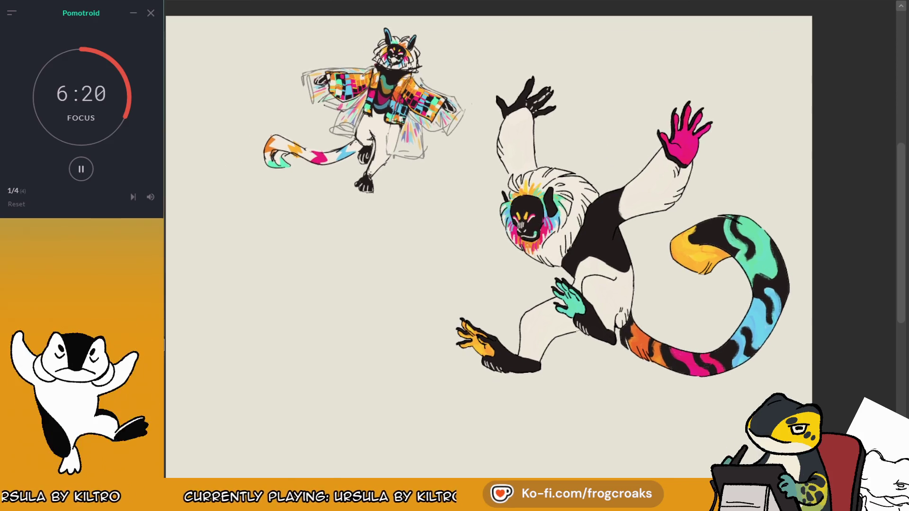
{"action": "scroll", "coordinate": [493, 237], "scroll_direction": "up", "scroll_amount": 2}
{"action": "left_click_drag", "start_coordinate": [492, 237], "coordinate": [516, 246]}
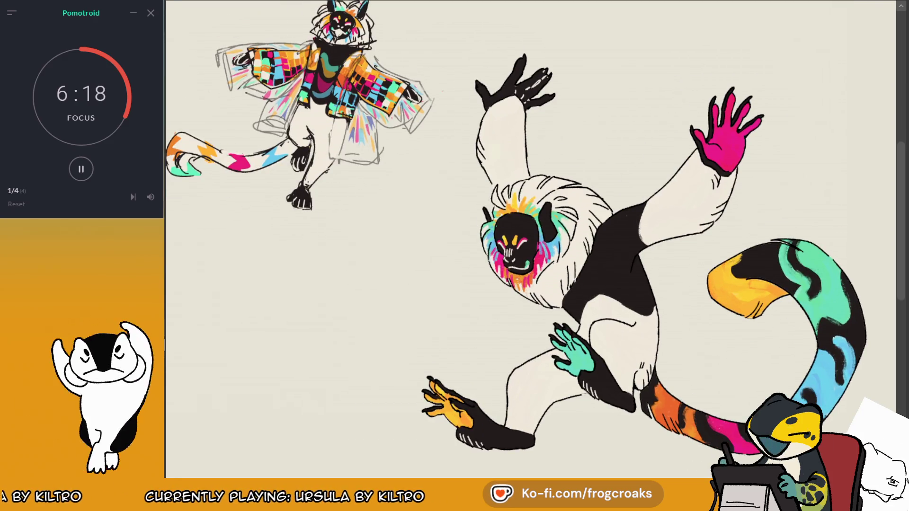
{"action": "scroll", "coordinate": [531, 232], "scroll_direction": "down", "scroll_amount": 2}
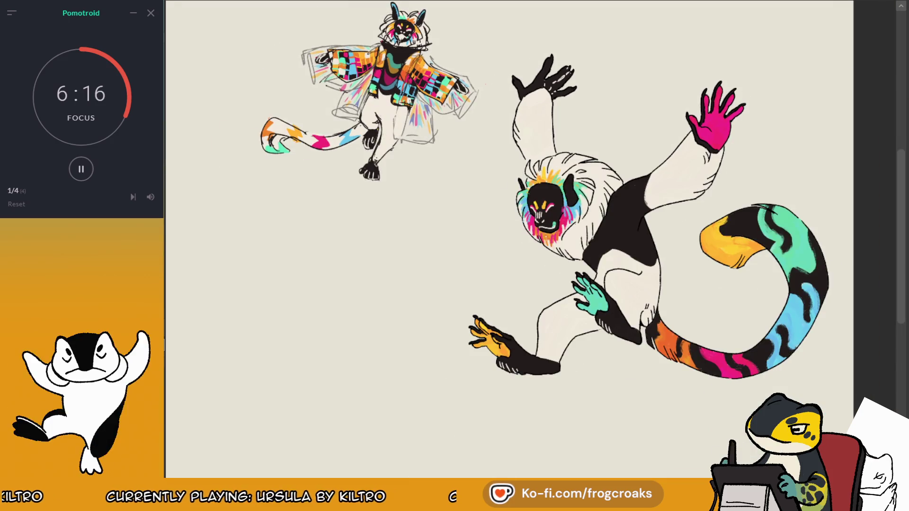
{"action": "key", "text": "m"}
{"action": "key", "text": "m"}
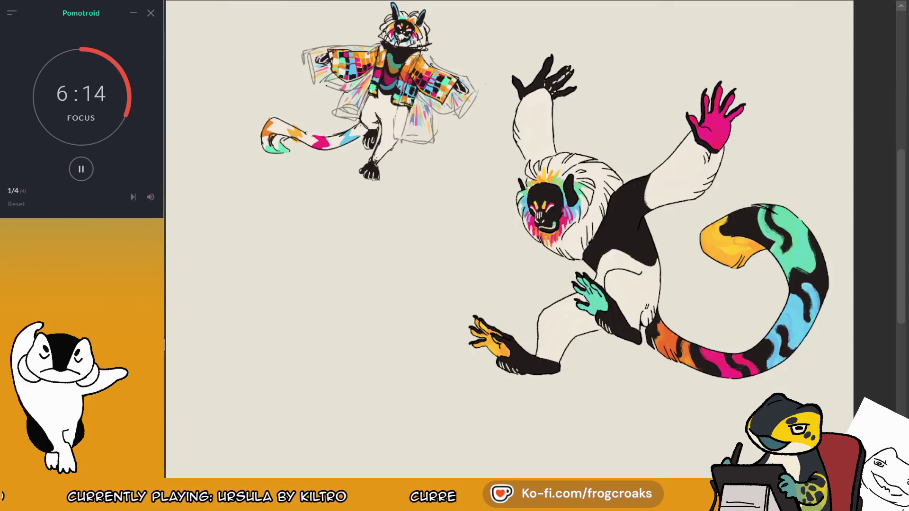
{"action": "key", "text": "m"}
{"action": "key", "text": "m"}
{"action": "scroll", "coordinate": [659, 187], "scroll_direction": "down", "scroll_amount": 1}
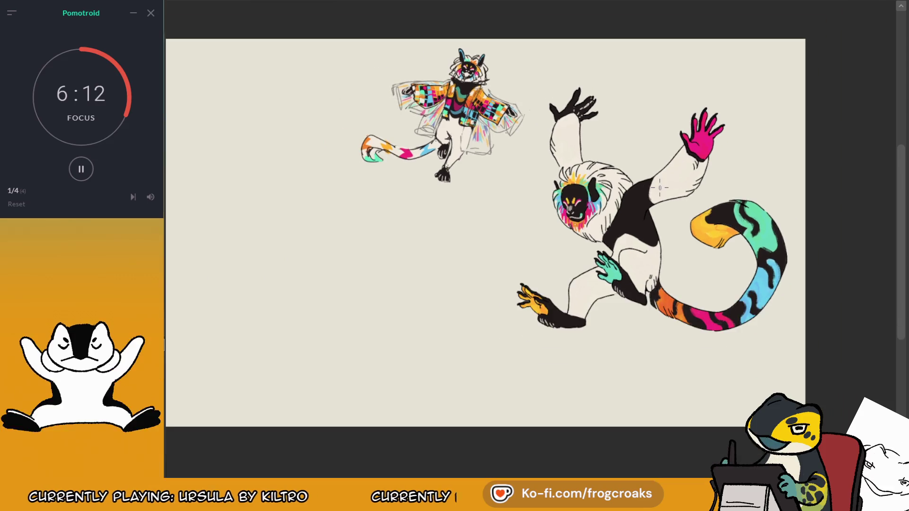
{"action": "scroll", "coordinate": [755, 160], "scroll_direction": "up", "scroll_amount": 1}
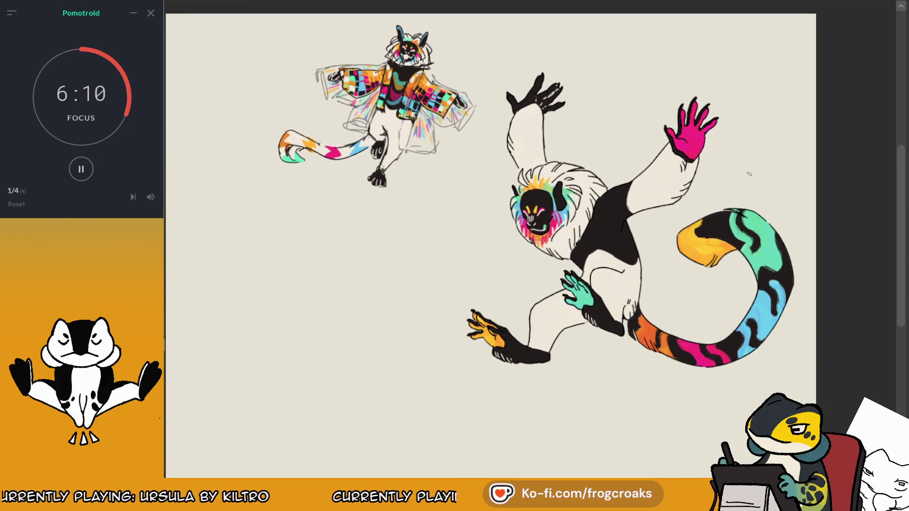
{"action": "scroll", "coordinate": [711, 293], "scroll_direction": "up", "scroll_amount": 1}
{"action": "scroll", "coordinate": [710, 294], "scroll_direction": "up", "scroll_amount": 1}
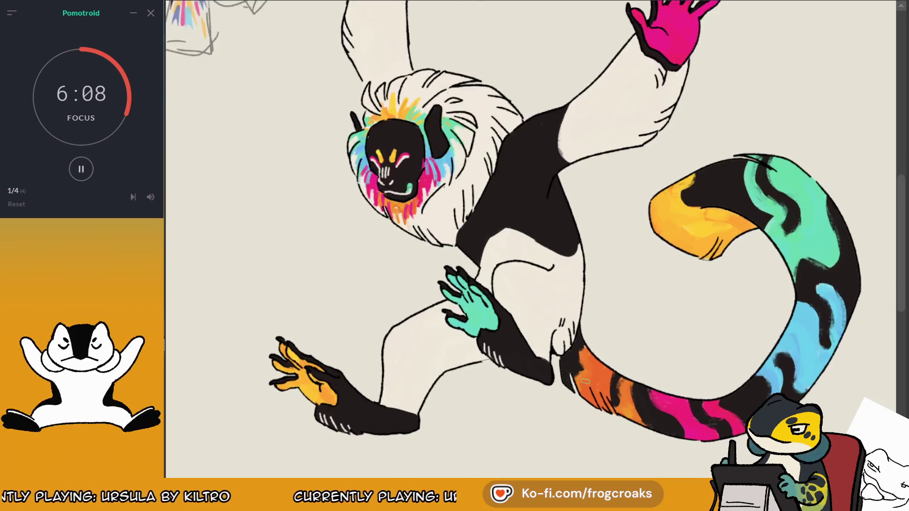
Step: Glance at the patchwork-coat drawing and doodle sheet, then return to the lemur in normal orientation
{"action": "scroll", "coordinate": [711, 294], "scroll_direction": "up", "scroll_amount": 1}
{"action": "scroll", "coordinate": [445, 315], "scroll_direction": "down", "scroll_amount": 3}
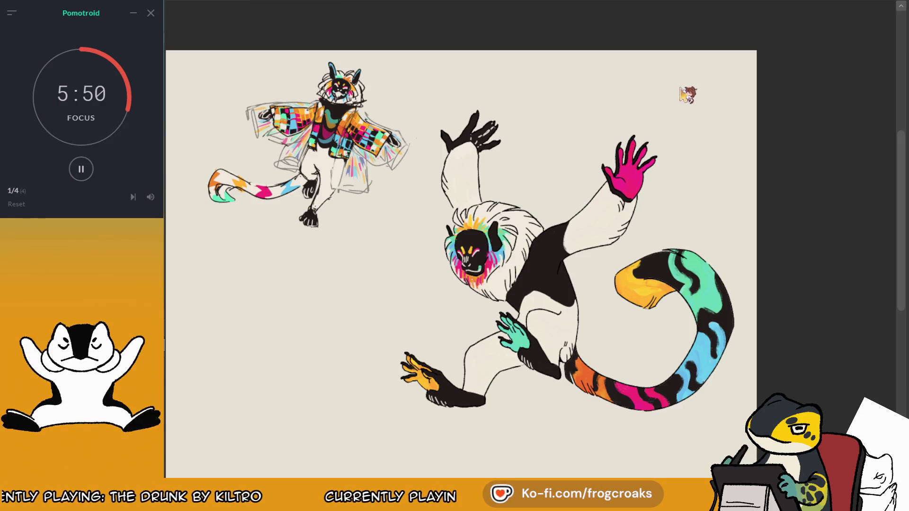
{"action": "key", "text": "ctrl+Tab"}
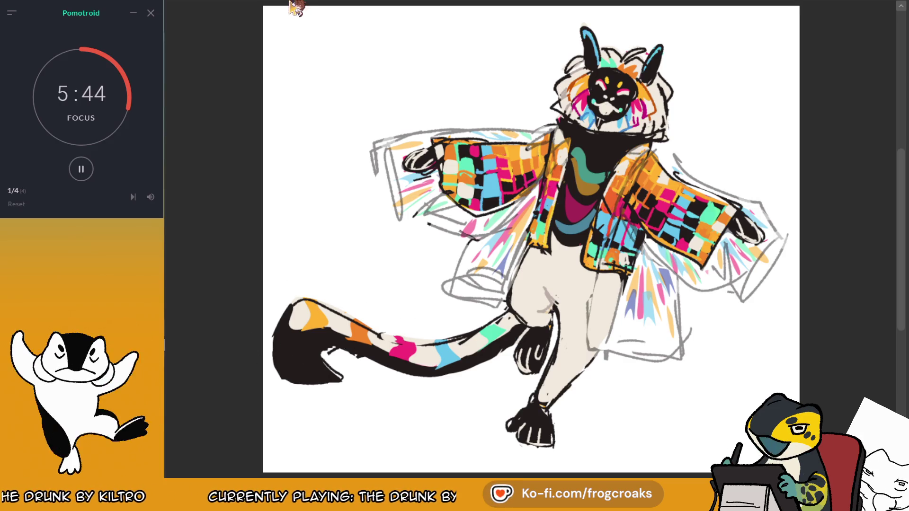
{"action": "key", "text": "ctrl+Tab"}
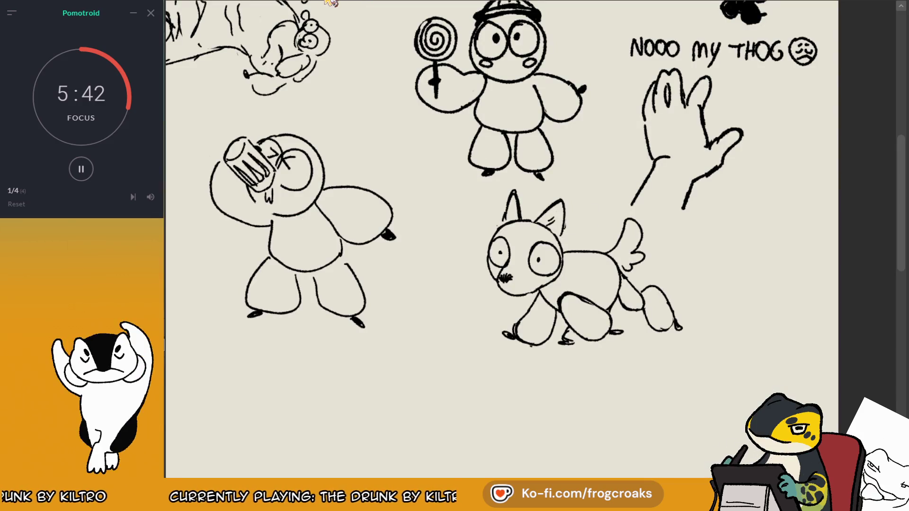
{"action": "key", "text": "ctrl+Tab"}
{"action": "key", "text": "ctrl+Tab"}
{"action": "scroll", "coordinate": [751, 338], "scroll_direction": "up", "scroll_amount": 2}
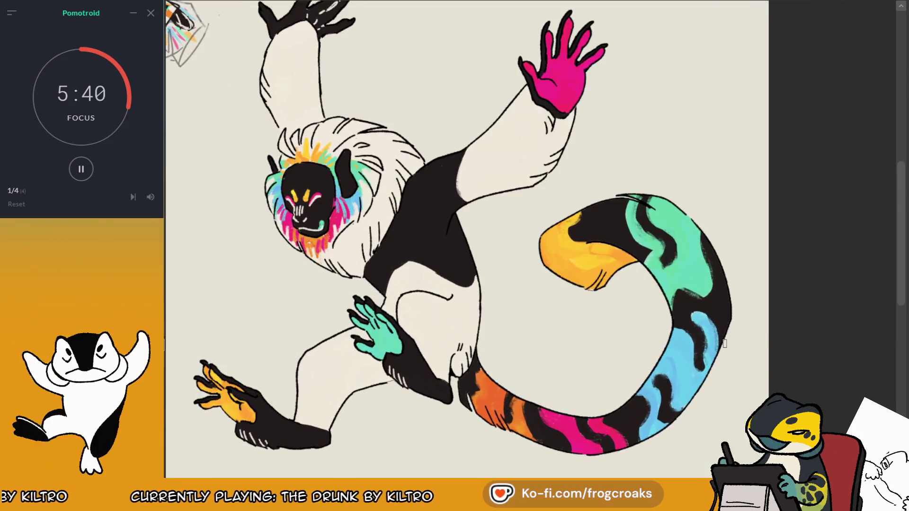
{"action": "key", "text": "m"}
{"action": "key", "text": "ctrl+Tab"}
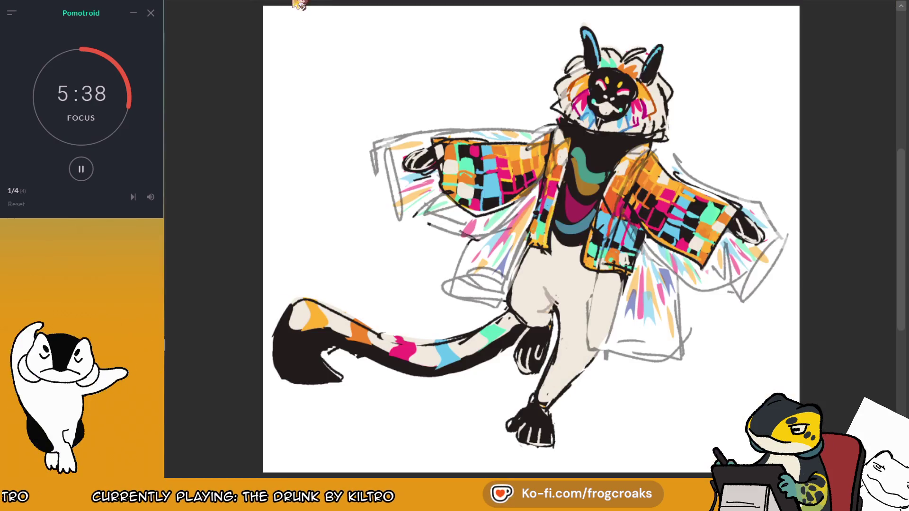
{"action": "key", "text": "ctrl+shift+Tab"}
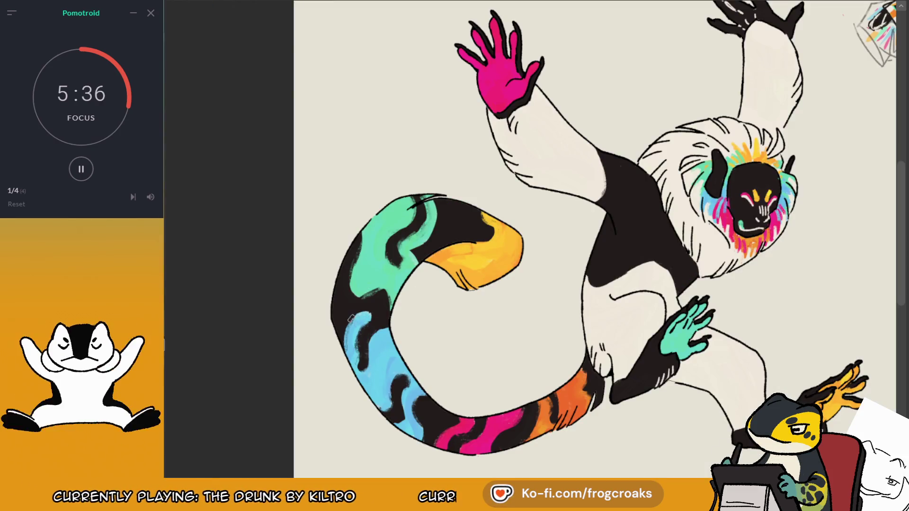
Step: Try dark hatching on the orange tail tip, undo it, and select the tail's dark patches
{"action": "left_click_drag", "start_coordinate": [594, 389], "coordinate": [528, 443]}
{"action": "left_click_drag", "start_coordinate": [589, 405], "coordinate": [561, 429]}
{"action": "left_click_drag", "start_coordinate": [492, 447], "coordinate": [455, 448]}
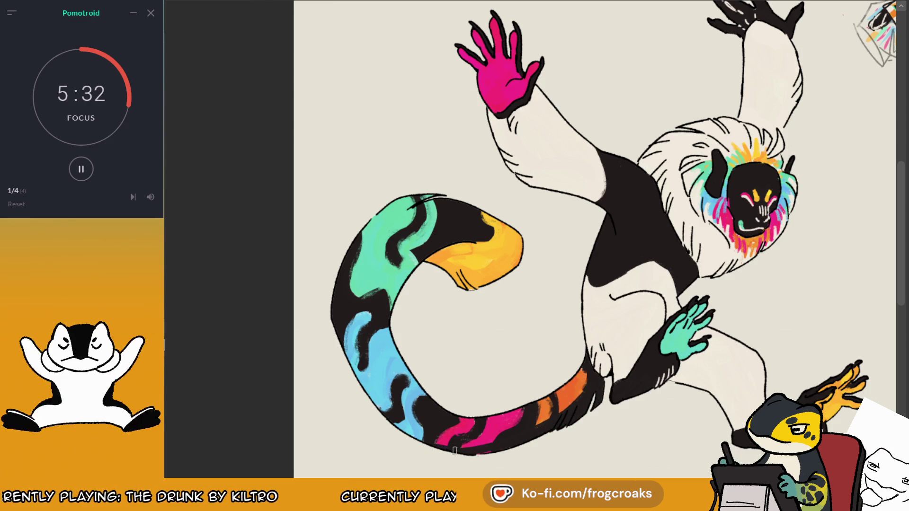
{"action": "key", "text": "ctrl+z"}
{"action": "key", "text": "ctrl+z"}
{"action": "key", "text": "ctrl+z"}
{"action": "scroll", "coordinate": [556, 353], "scroll_direction": "down", "scroll_amount": 2}
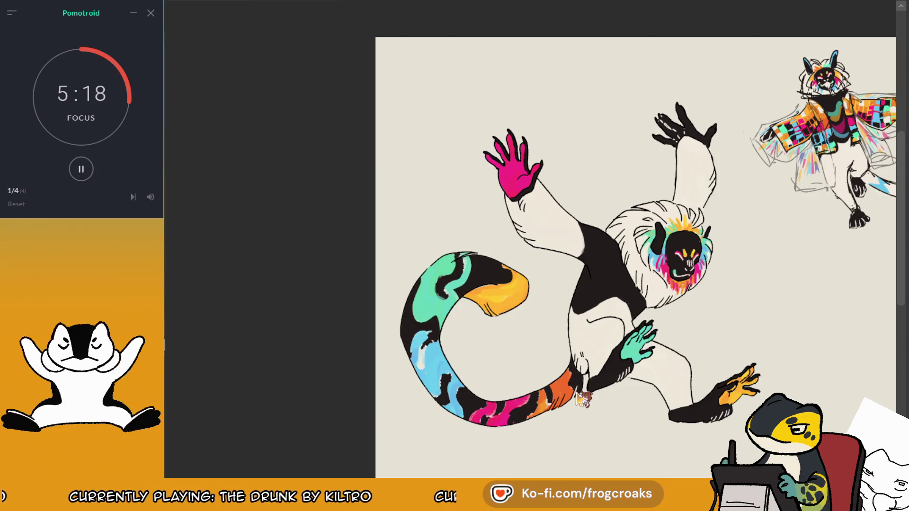
{"action": "left_click", "coordinate": [583, 399]}
Step: Erase the selected dark tail patches and drop the selection
{"action": "key", "text": "Delete"}
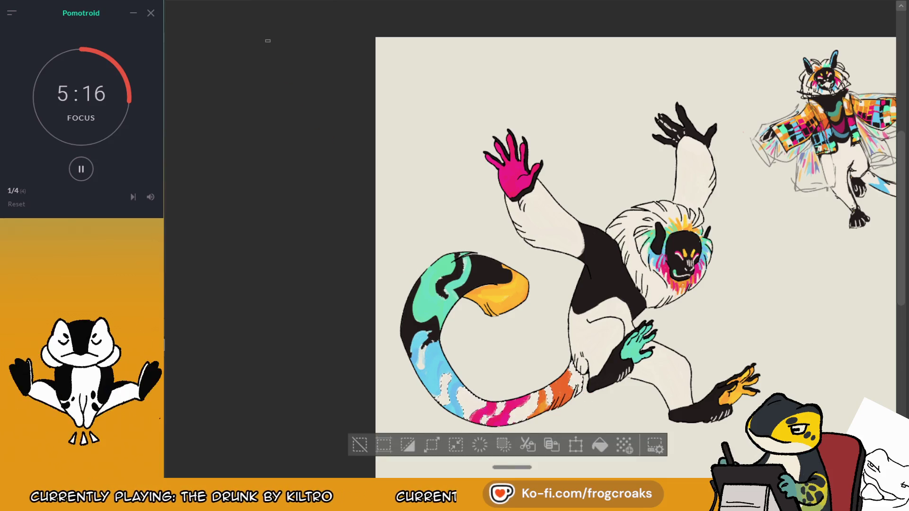
{"action": "left_click", "coordinate": [476, 270]}
{"action": "key", "text": "Delete"}
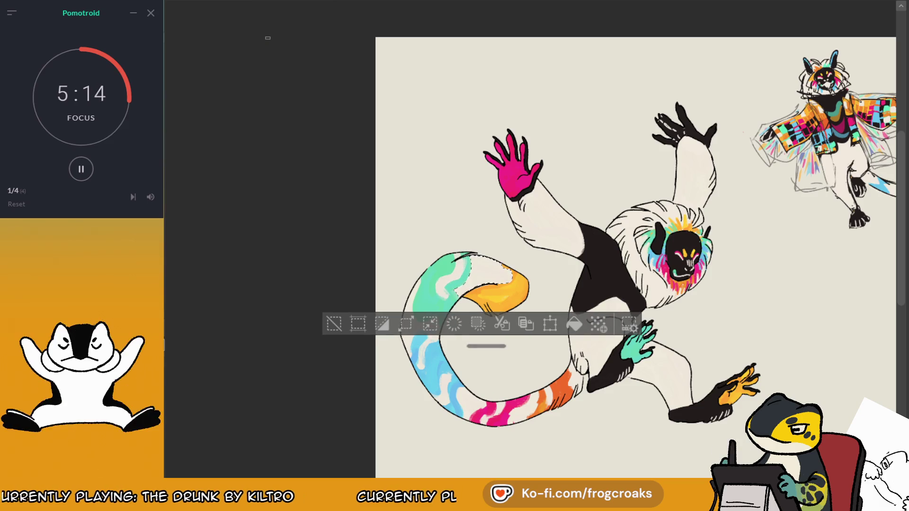
{"action": "left_click", "coordinate": [335, 323]}
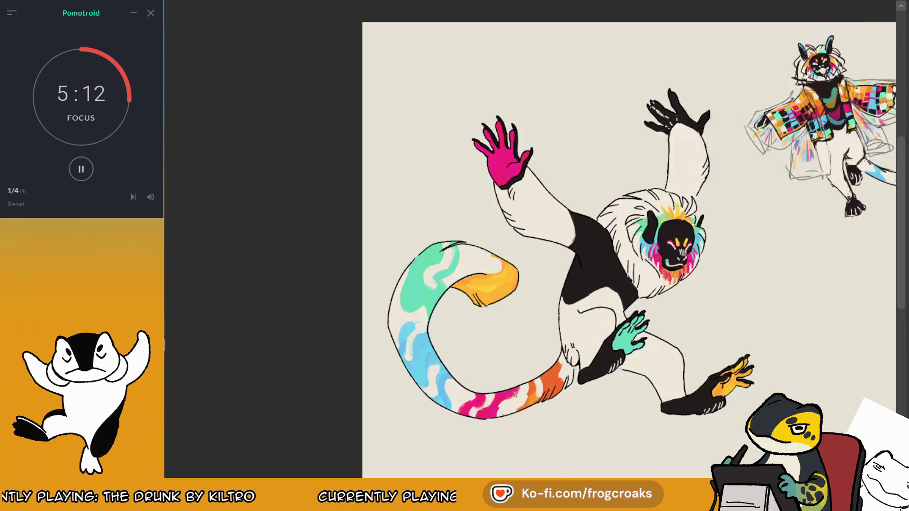
Step: Ink thicker black tail edges and paint black over most of the orange tip
{"action": "mouse_move", "coordinate": [550, 400]}
{"action": "left_mouse_down"}
{"action": "mouse_move", "coordinate": [576, 367]}
{"action": "mouse_move", "coordinate": [550, 396]}
{"action": "mouse_move", "coordinate": [506, 397]}
{"action": "left_mouse_up"}
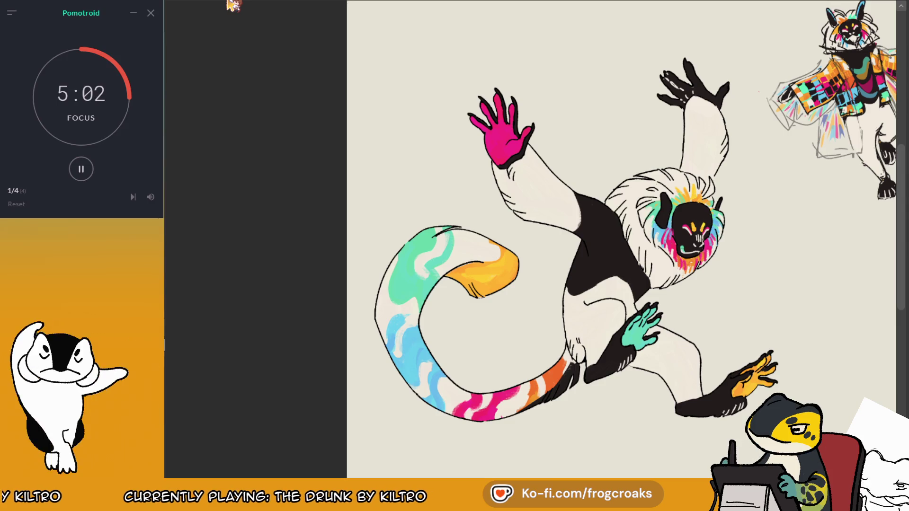
{"action": "mouse_move", "coordinate": [558, 384]}
{"action": "left_mouse_down"}
{"action": "mouse_move", "coordinate": [479, 421]}
{"action": "mouse_move", "coordinate": [413, 389]}
{"action": "mouse_move", "coordinate": [391, 360]}
{"action": "left_mouse_up"}
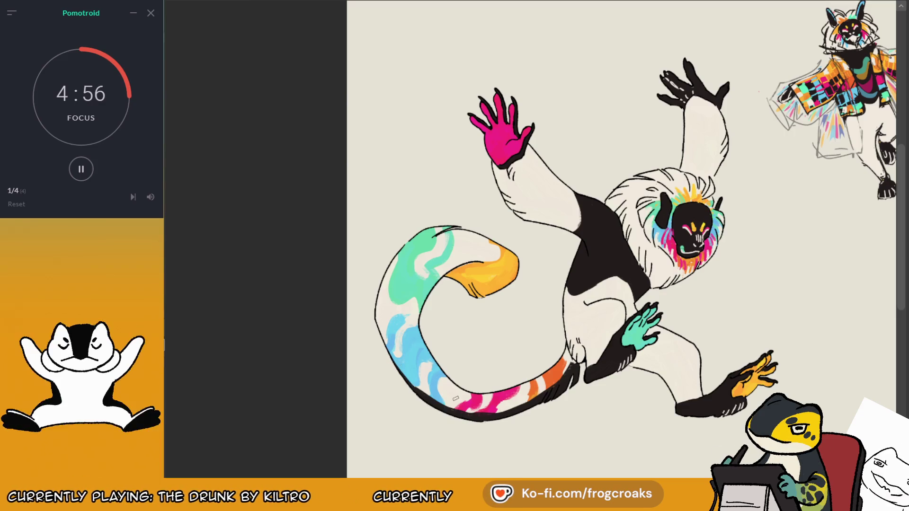
{"action": "mouse_move", "coordinate": [434, 402]}
{"action": "left_mouse_down"}
{"action": "mouse_move", "coordinate": [490, 414]}
{"action": "mouse_move", "coordinate": [568, 370]}
{"action": "left_mouse_up"}
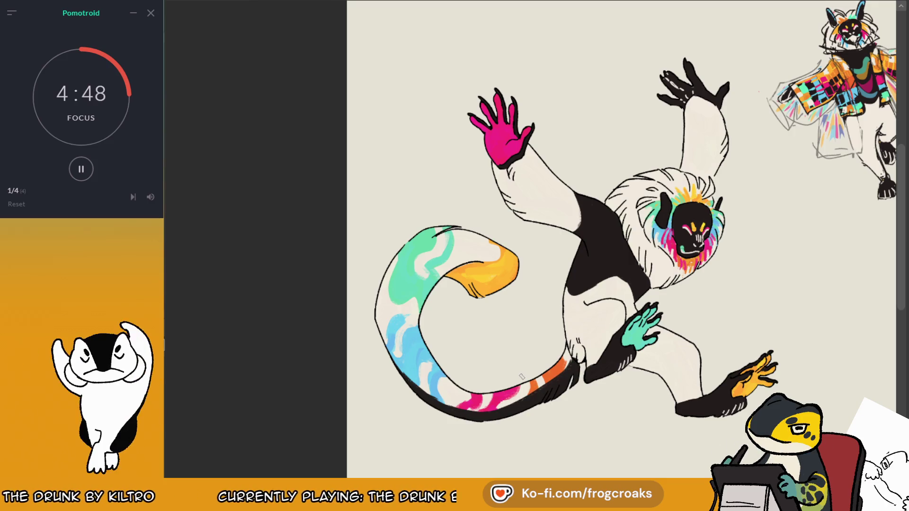
{"action": "key", "text": "m"}
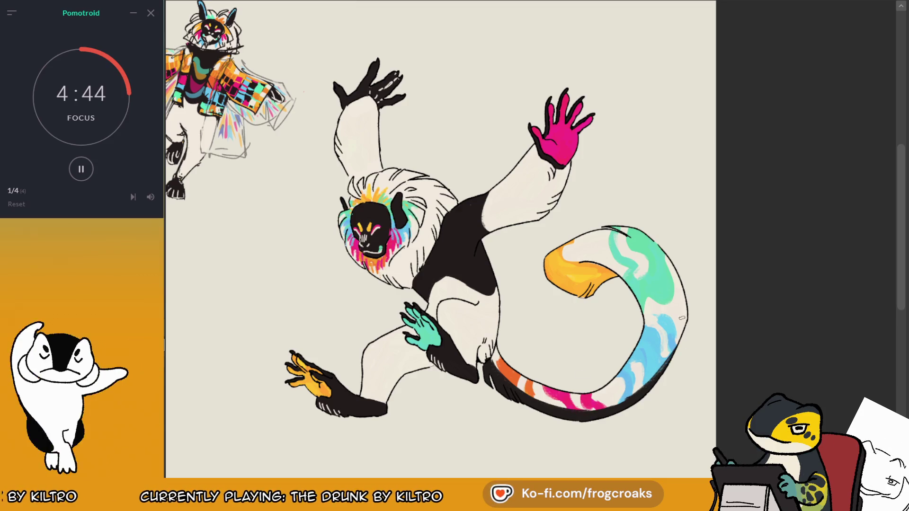
{"action": "mouse_move", "coordinate": [604, 263]}
{"action": "left_mouse_down"}
{"action": "mouse_move", "coordinate": [562, 271]}
{"action": "mouse_move", "coordinate": [571, 283]}
{"action": "mouse_move", "coordinate": [613, 280]}
{"action": "mouse_move", "coordinate": [549, 268]}
{"action": "mouse_move", "coordinate": [588, 253]}
{"action": "mouse_move", "coordinate": [628, 286]}
{"action": "left_mouse_up"}
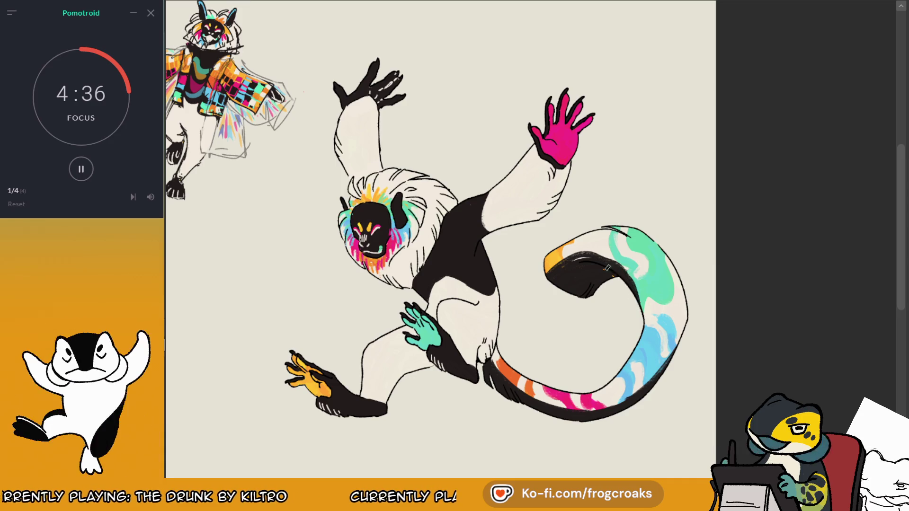
{"action": "mouse_move", "coordinate": [569, 263]}
{"action": "left_mouse_down"}
{"action": "mouse_move", "coordinate": [610, 258]}
{"action": "mouse_move", "coordinate": [645, 327]}
{"action": "left_mouse_up"}
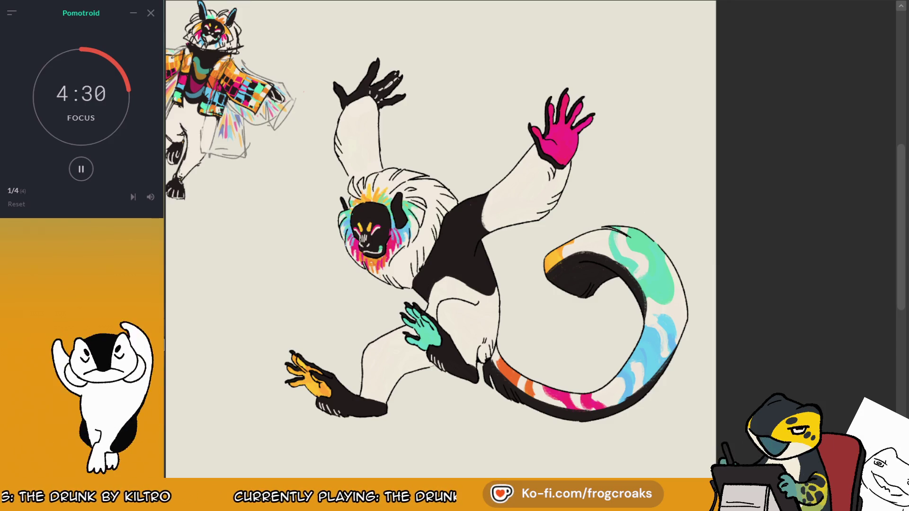
{"action": "key", "text": "m"}
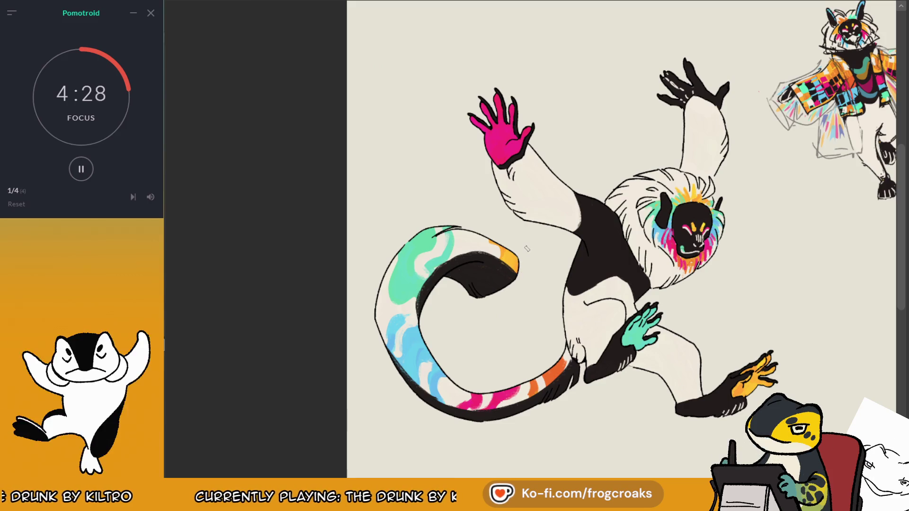
Step: Add orange and dark touches to the tail tip, lighten the arm's right edge, then show the jacket drawing
{"action": "key", "text": "ctrl+Tab"}
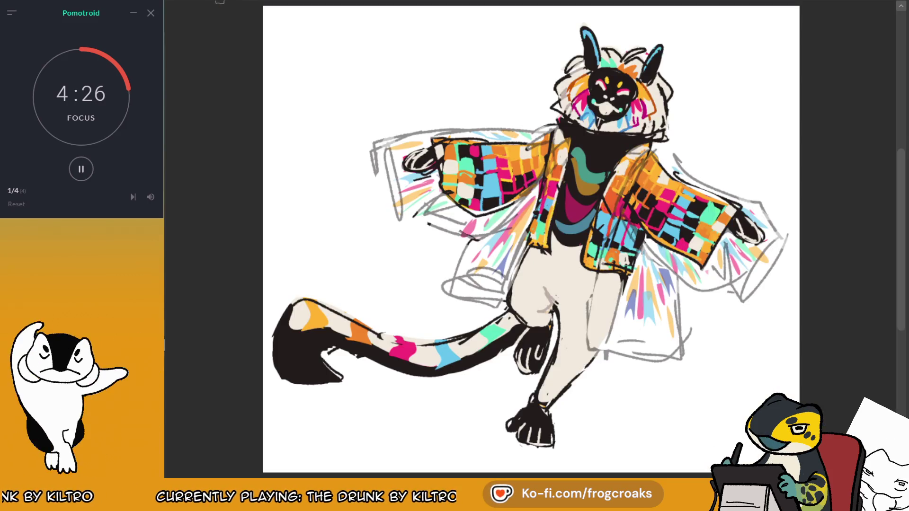
{"action": "key", "text": "ctrl+Tab"}
{"action": "left_click_drag", "start_coordinate": [663, 236], "coordinate": [555, 246]}
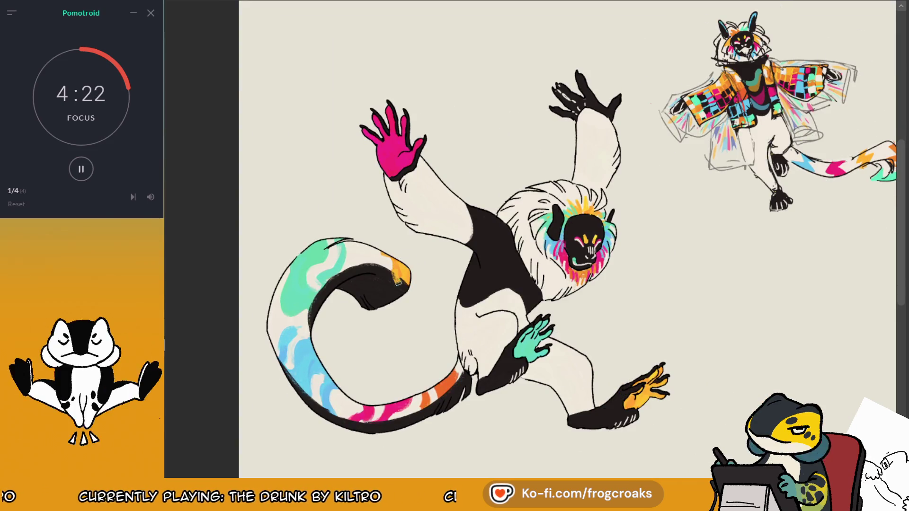
{"action": "mouse_move", "coordinate": [397, 282]}
{"action": "left_mouse_down"}
{"action": "mouse_move", "coordinate": [402, 276]}
{"action": "mouse_move", "coordinate": [408, 287]}
{"action": "left_mouse_up"}
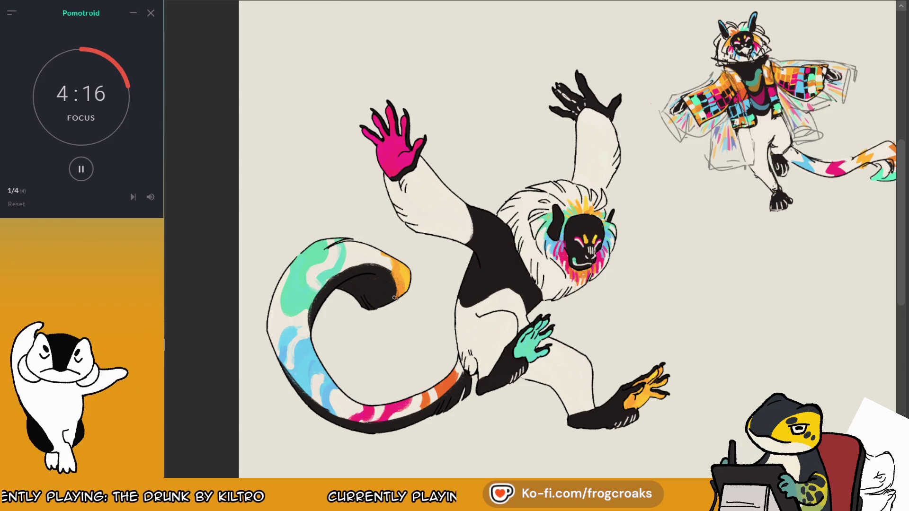
{"action": "left_click_drag", "start_coordinate": [391, 297], "coordinate": [389, 291]}
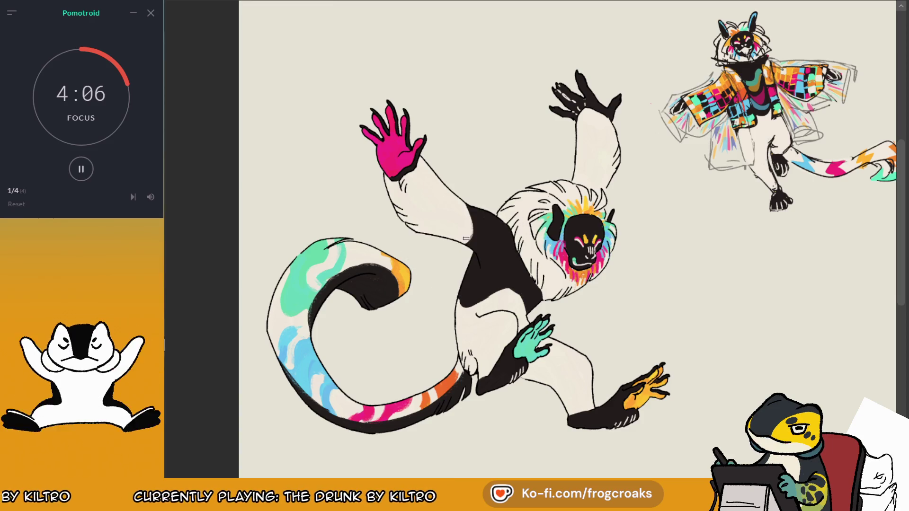
{"action": "left_click_drag", "start_coordinate": [474, 239], "coordinate": [469, 202]}
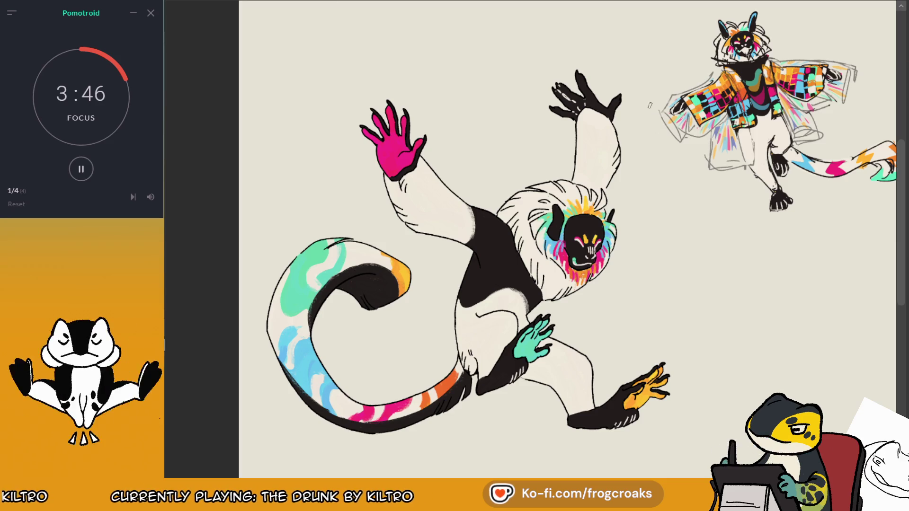
{"action": "scroll", "coordinate": [649, 105], "scroll_direction": "down", "scroll_amount": 5}
{"action": "key", "text": "ctrl+Tab"}
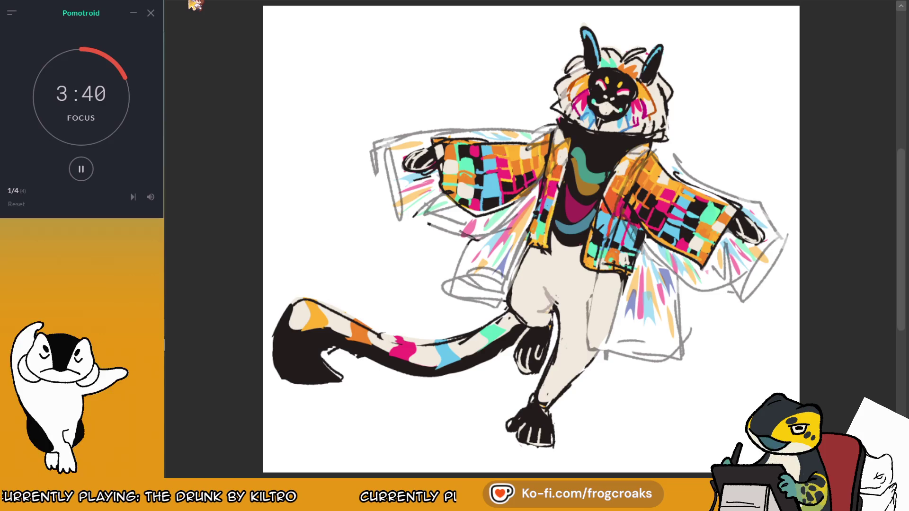
Step: Paste the jacket character drawing onto the lemur canvas, shrink it and place it beside the sketch
{"action": "key", "text": "ctrl+Tab"}
{"action": "key", "text": "ctrl+v"}
{"action": "scroll", "coordinate": [747, 66], "scroll_direction": "up", "scroll_amount": 2}
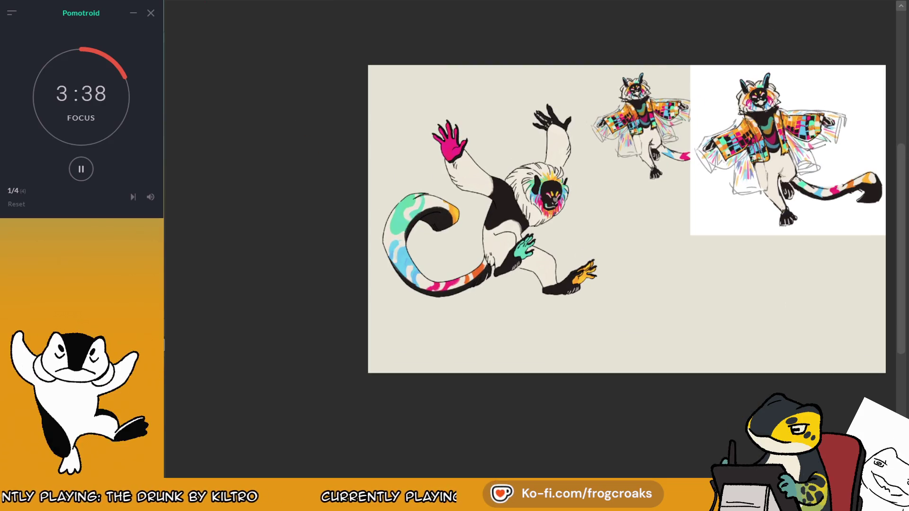
{"action": "key", "text": "m"}
{"action": "scroll", "coordinate": [476, 234], "scroll_direction": "down", "scroll_amount": 1}
{"action": "scroll", "coordinate": [476, 234], "scroll_direction": "up", "scroll_amount": 2}
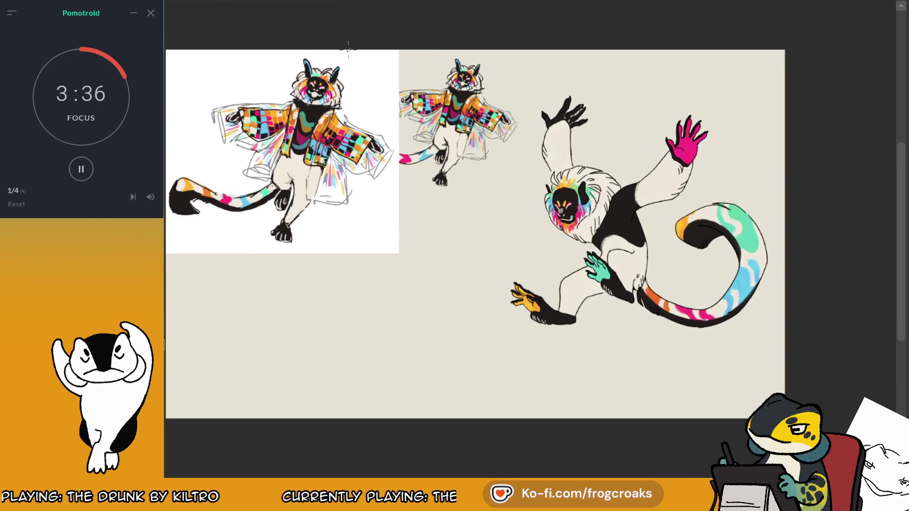
{"action": "key", "text": "ctrl+t"}
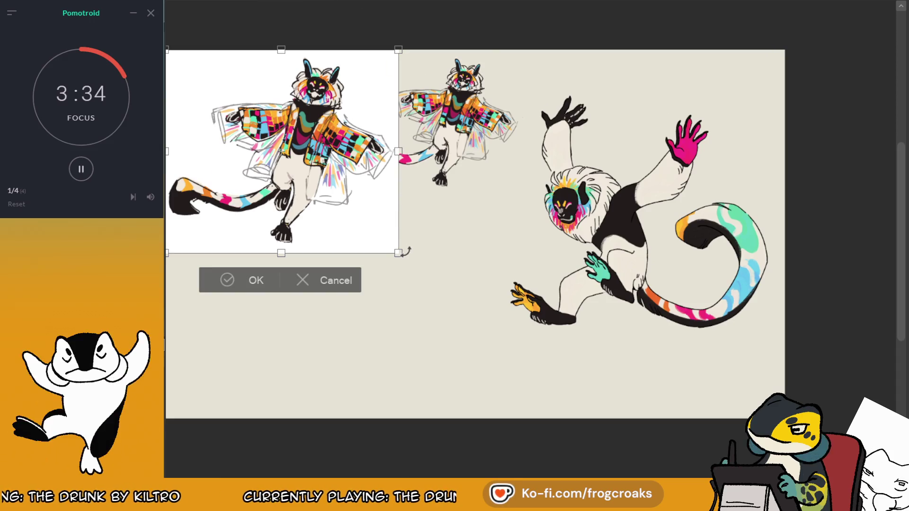
{"action": "left_click_drag", "start_coordinate": [399, 253], "coordinate": [338, 199]}
{"action": "key", "text": "ctrl+z"}
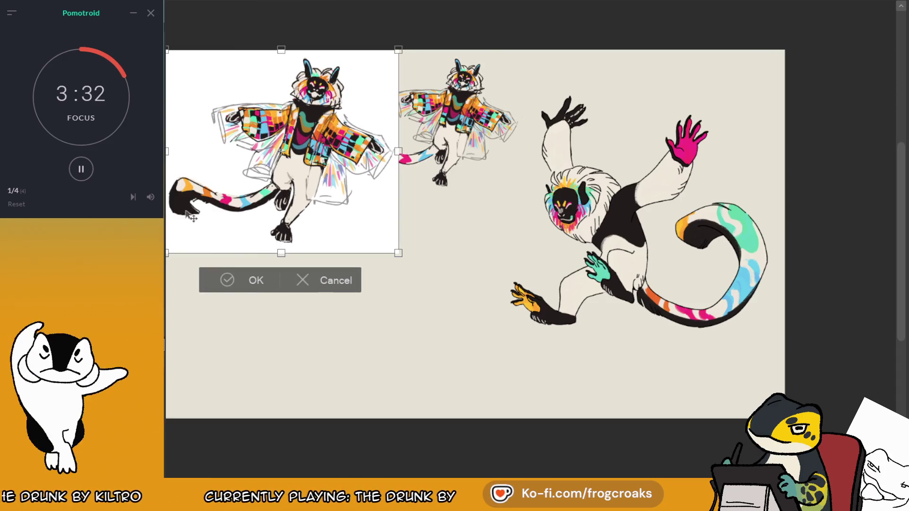
{"action": "left_click_drag", "start_coordinate": [397, 254], "coordinate": [346, 206]}
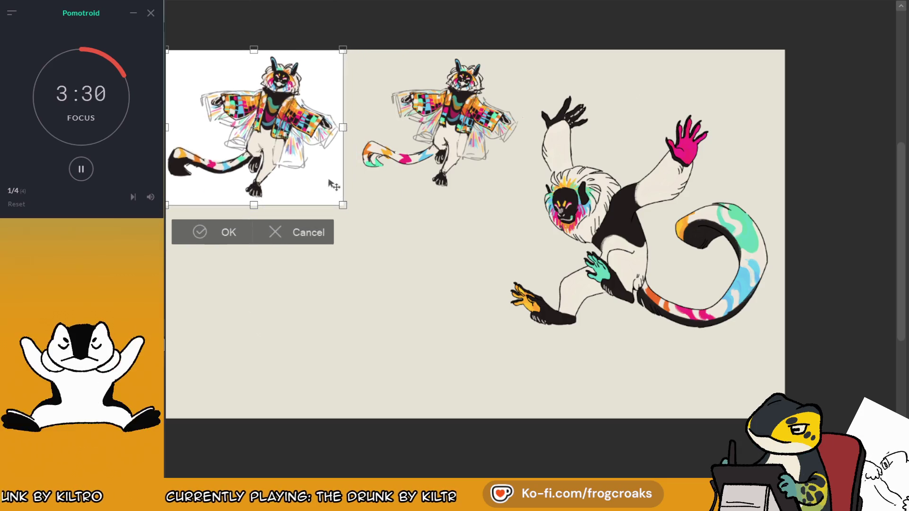
{"action": "mouse_move", "coordinate": [332, 154]}
{"action": "left_mouse_down"}
{"action": "mouse_move", "coordinate": [357, 148]}
{"action": "mouse_move", "coordinate": [346, 140]}
{"action": "left_mouse_up"}
{"action": "left_click_drag", "start_coordinate": [358, 192], "coordinate": [326, 171]}
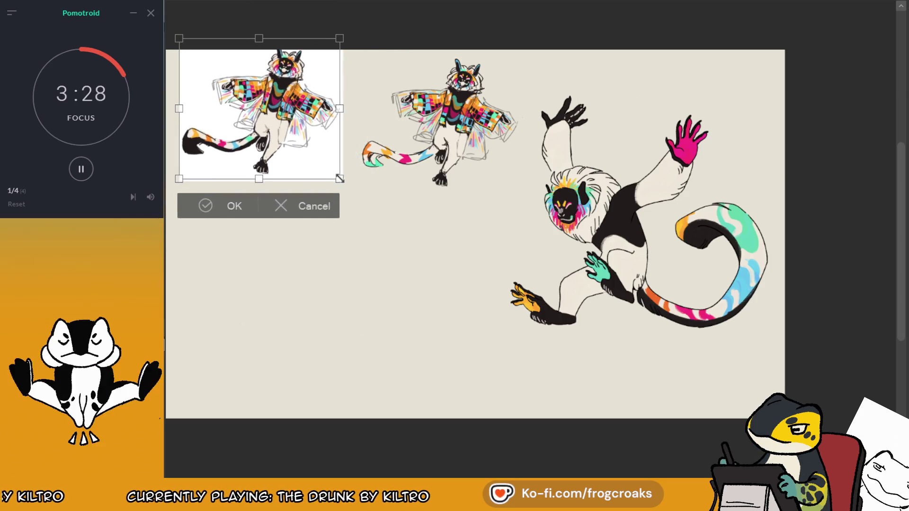
{"action": "left_click_drag", "start_coordinate": [265, 114], "coordinate": [307, 133]}
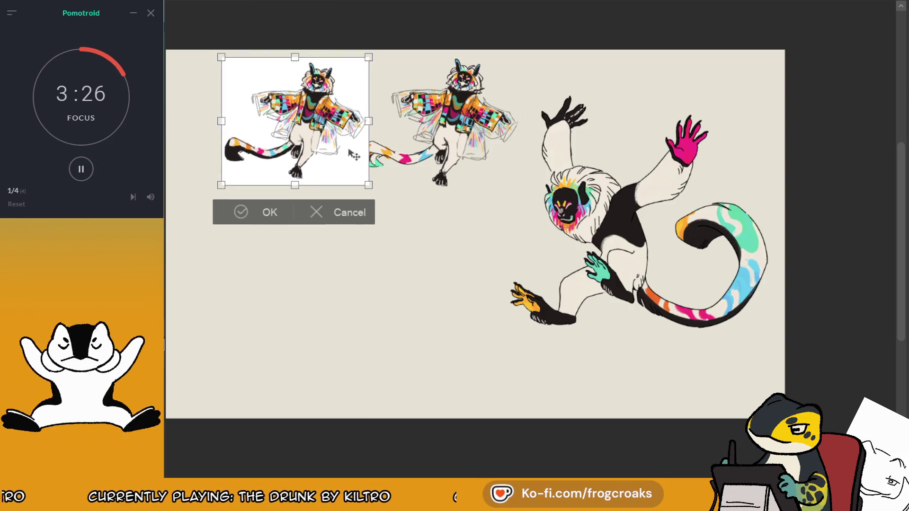
{"action": "left_click", "coordinate": [227, 218]}
Step: Delete the pasted drawing's white background with a magic-wand selection, then deselect
{"action": "key", "text": "ctrl+plus"}
{"action": "key", "text": "ctrl+plus"}
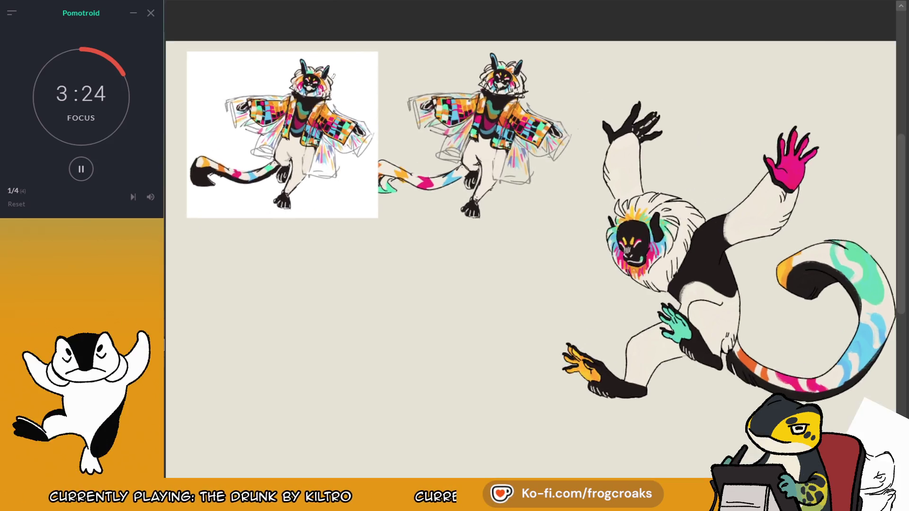
{"action": "key", "text": "ctrl+minus"}
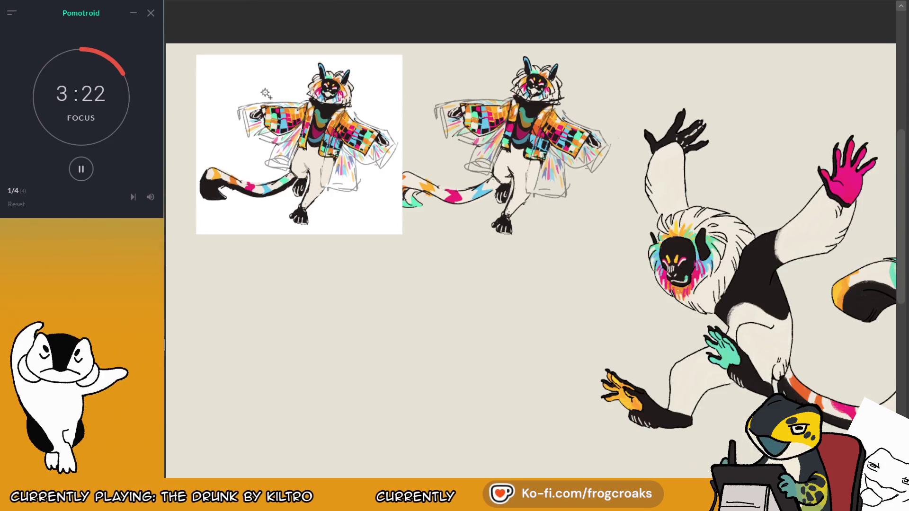
{"action": "left_click", "coordinate": [264, 83]}
{"action": "scroll", "coordinate": [263, 83], "scroll_direction": "up", "scroll_amount": 3}
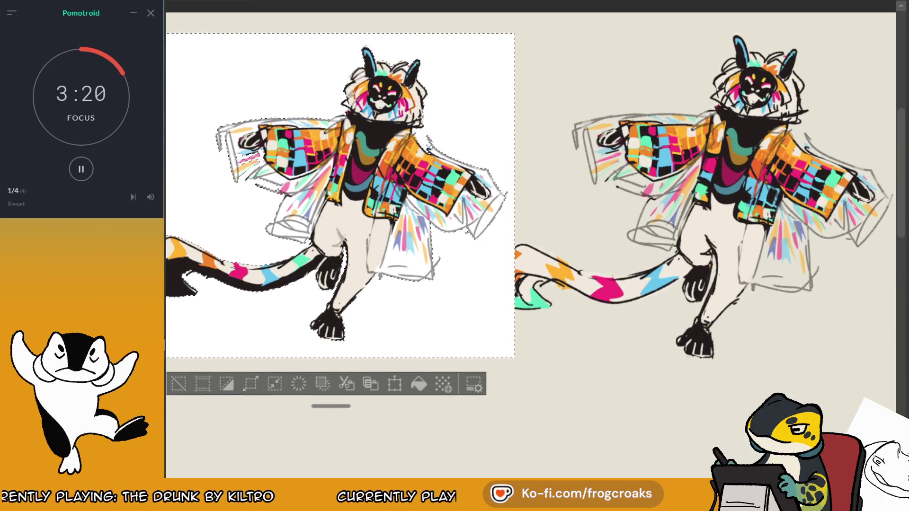
{"action": "key", "text": "Delete"}
{"action": "key", "text": "ctrl+minus"}
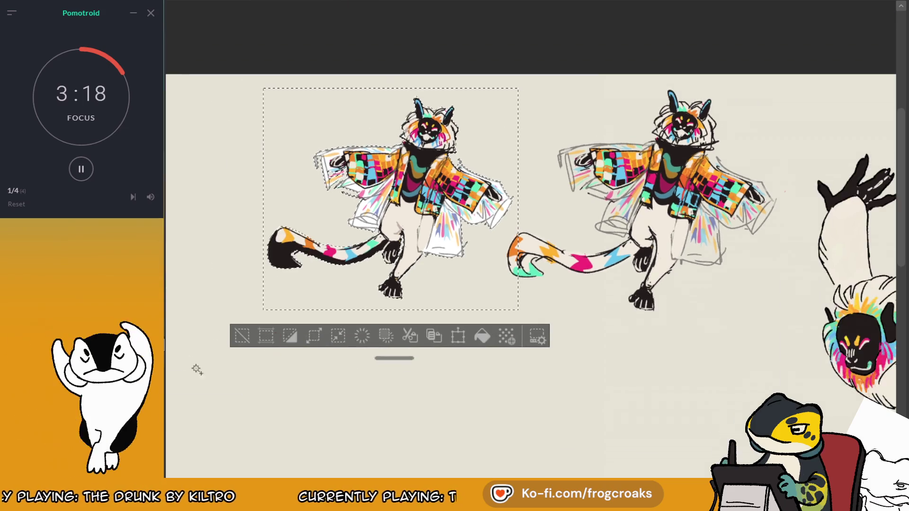
{"action": "left_click", "coordinate": [250, 337]}
{"action": "scroll", "coordinate": [319, 201], "scroll_direction": "up", "scroll_amount": 2}
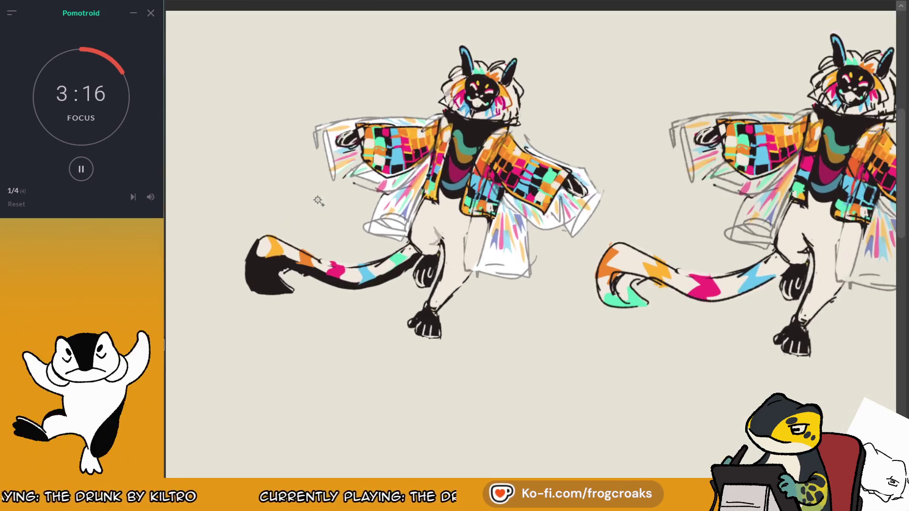
{"action": "scroll", "coordinate": [319, 201], "scroll_direction": "down", "scroll_amount": 3}
{"action": "scroll", "coordinate": [322, 203], "scroll_direction": "down", "scroll_amount": 1}
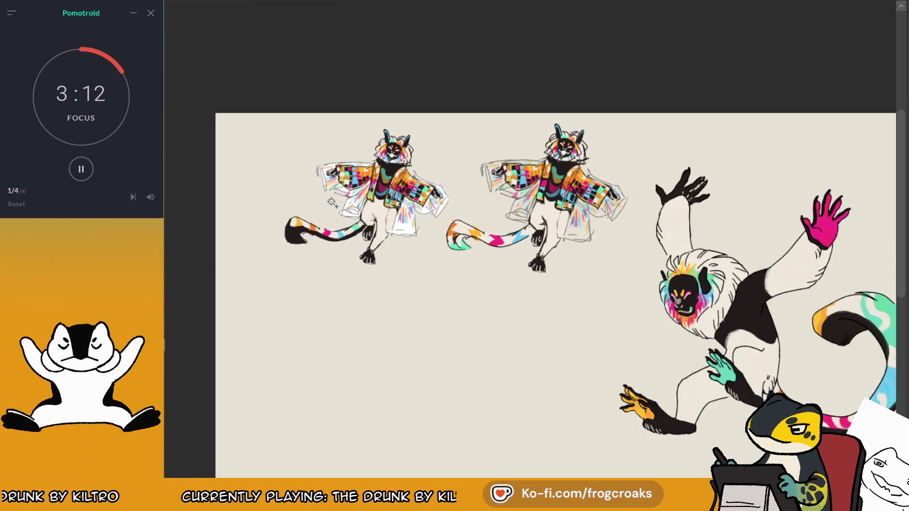
{"action": "scroll", "coordinate": [563, 117], "scroll_direction": "down", "scroll_amount": 1}
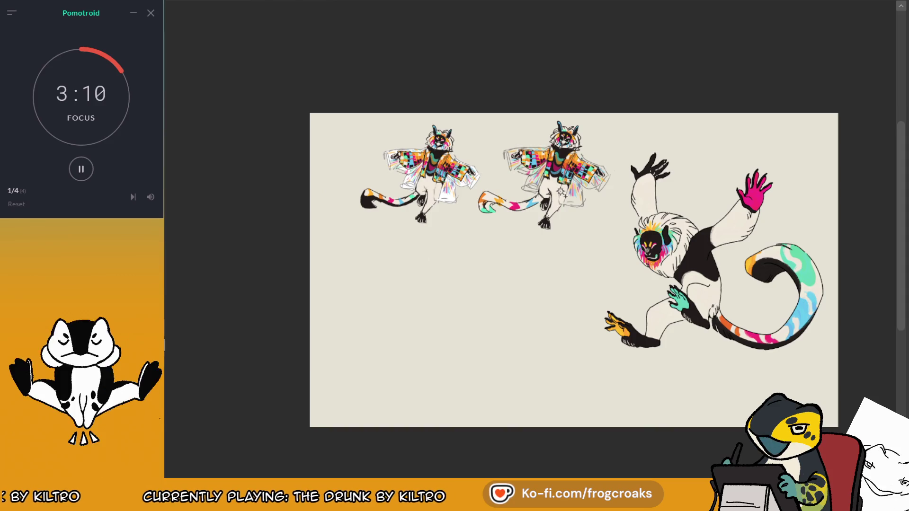
{"action": "scroll", "coordinate": [810, 361], "scroll_direction": "up", "scroll_amount": 1}
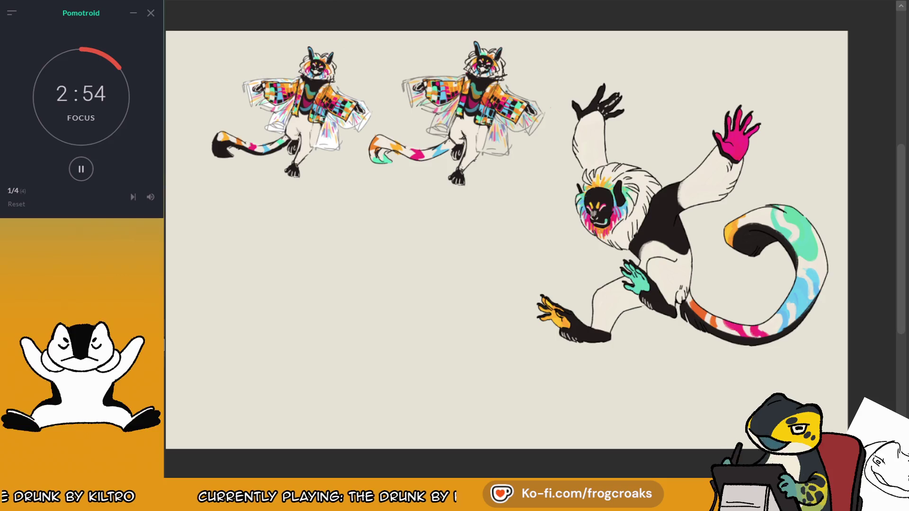
{"action": "key", "text": "ctrl+z"}
{"action": "key", "text": "ctrl+y"}
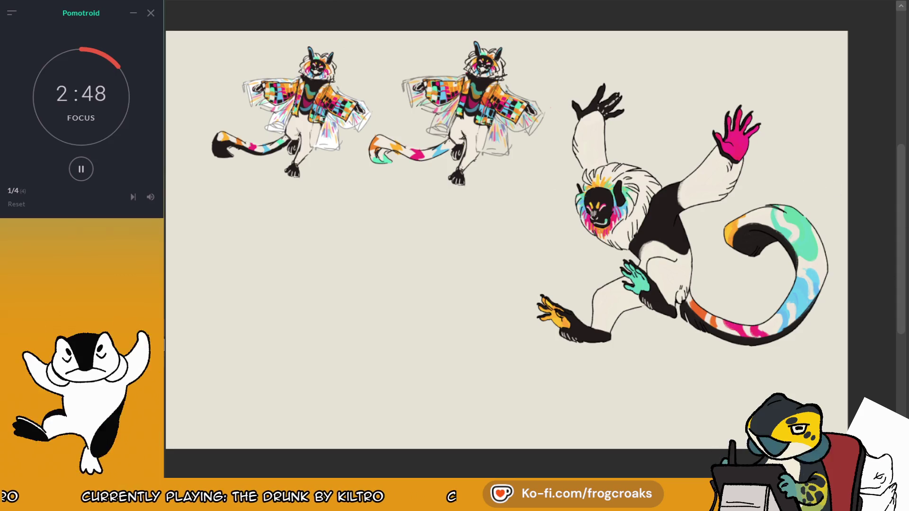
{"action": "key", "text": "ctrl+z"}
{"action": "key", "text": "ctrl+y"}
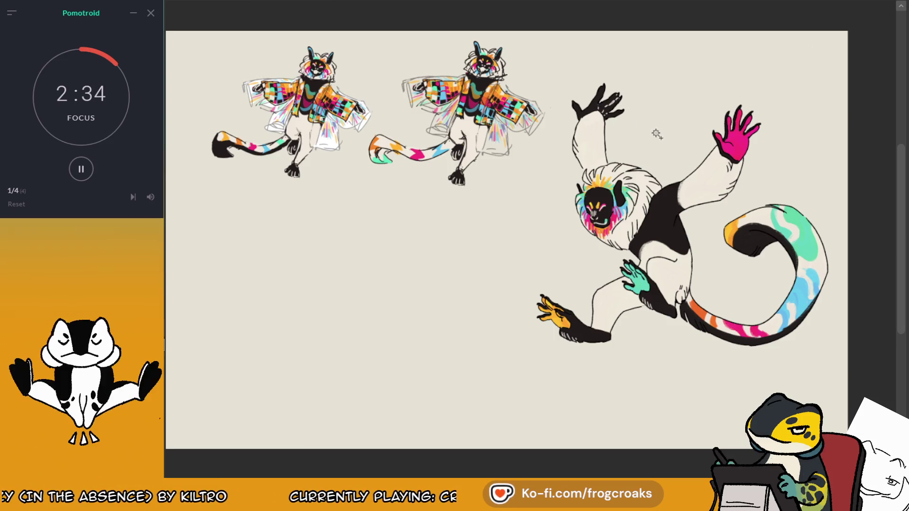
{"action": "scroll", "coordinate": [520, 93], "scroll_direction": "up", "scroll_amount": 2}
Step: Zoom around the lemur, then mirror the canvas view horizontally with the M shortcut
{"action": "scroll", "coordinate": [423, 136], "scroll_direction": "down", "scroll_amount": 1}
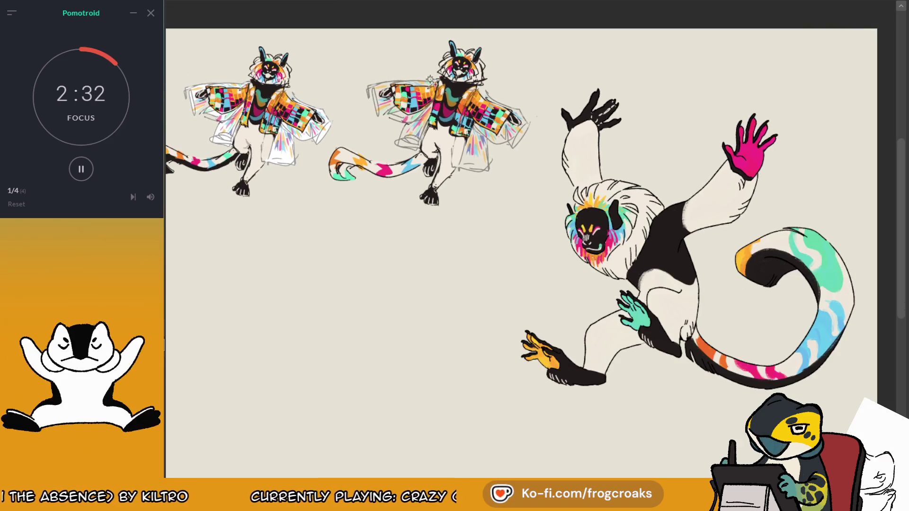
{"action": "scroll", "coordinate": [431, 110], "scroll_direction": "up", "scroll_amount": 1}
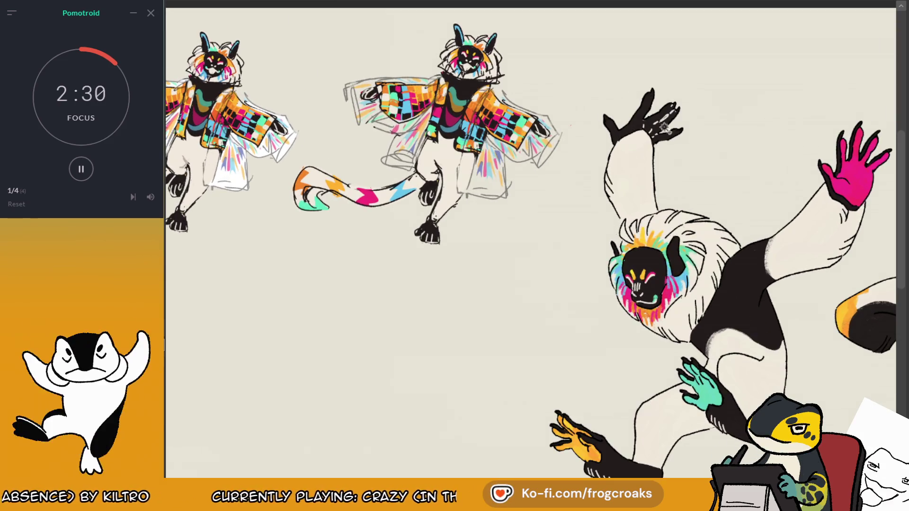
{"action": "scroll", "coordinate": [743, 267], "scroll_direction": "down", "scroll_amount": 1}
{"action": "scroll", "coordinate": [838, 227], "scroll_direction": "down", "scroll_amount": 1}
{"action": "scroll", "coordinate": [767, 291], "scroll_direction": "up", "scroll_amount": 1}
{"action": "scroll", "coordinate": [658, 277], "scroll_direction": "up", "scroll_amount": 1}
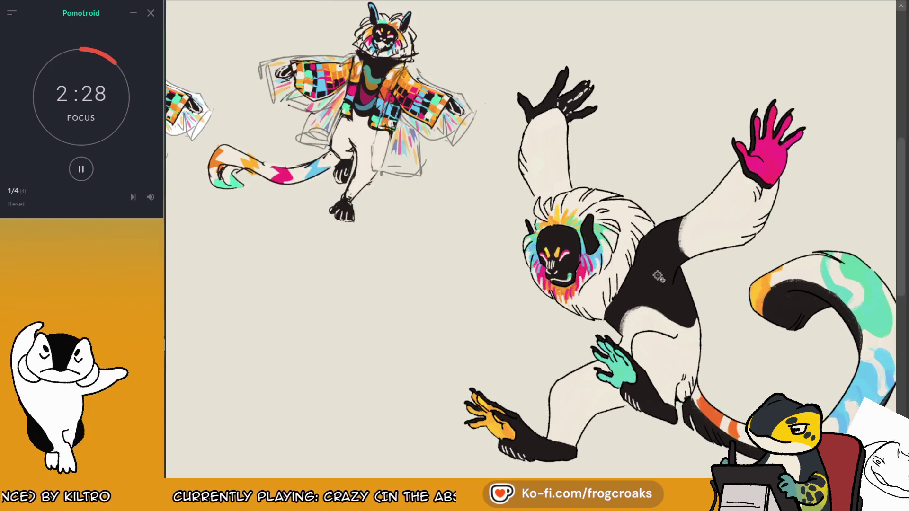
{"action": "scroll", "coordinate": [506, 158], "scroll_direction": "up", "scroll_amount": 1}
{"action": "scroll", "coordinate": [505, 159], "scroll_direction": "down", "scroll_amount": 1}
{"action": "scroll", "coordinate": [615, 284], "scroll_direction": "up", "scroll_amount": 1}
{"action": "scroll", "coordinate": [662, 331], "scroll_direction": "down", "scroll_amount": 1}
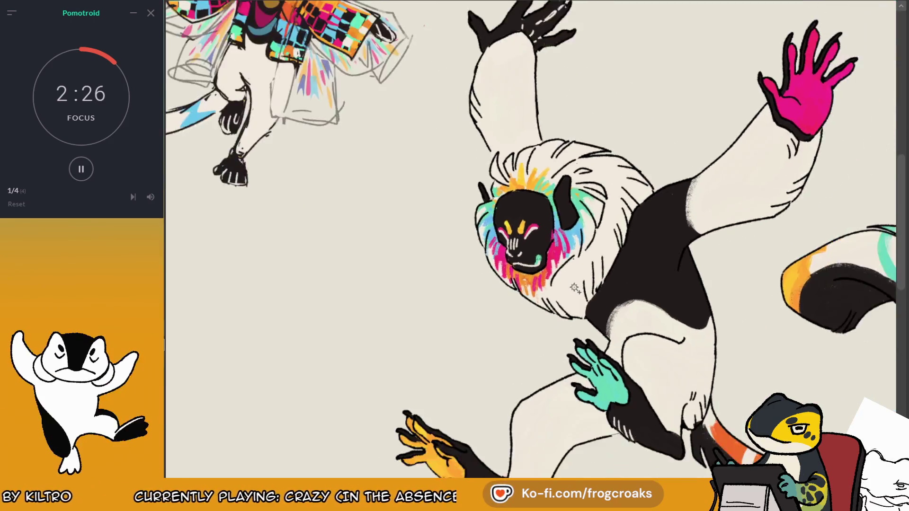
{"action": "scroll", "coordinate": [688, 369], "scroll_direction": "down", "scroll_amount": 1}
{"action": "scroll", "coordinate": [688, 369], "scroll_direction": "up", "scroll_amount": 1}
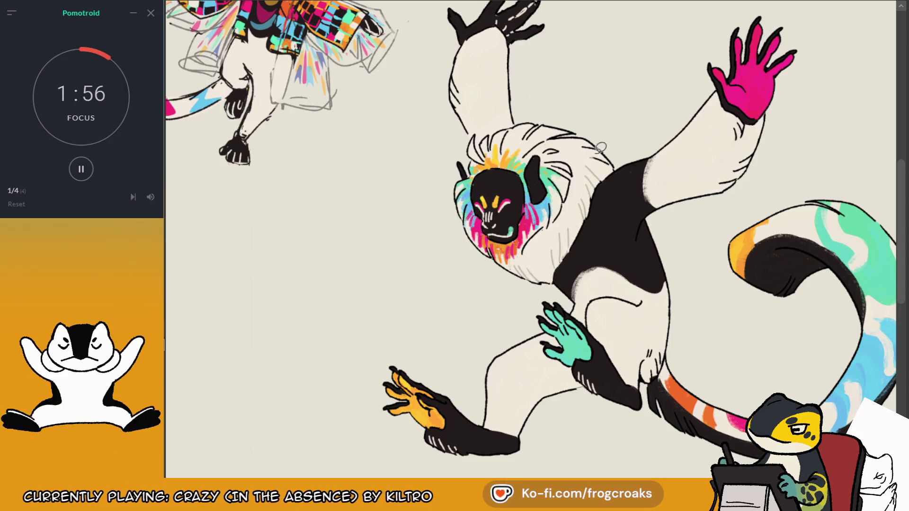
{"action": "key", "text": "m"}
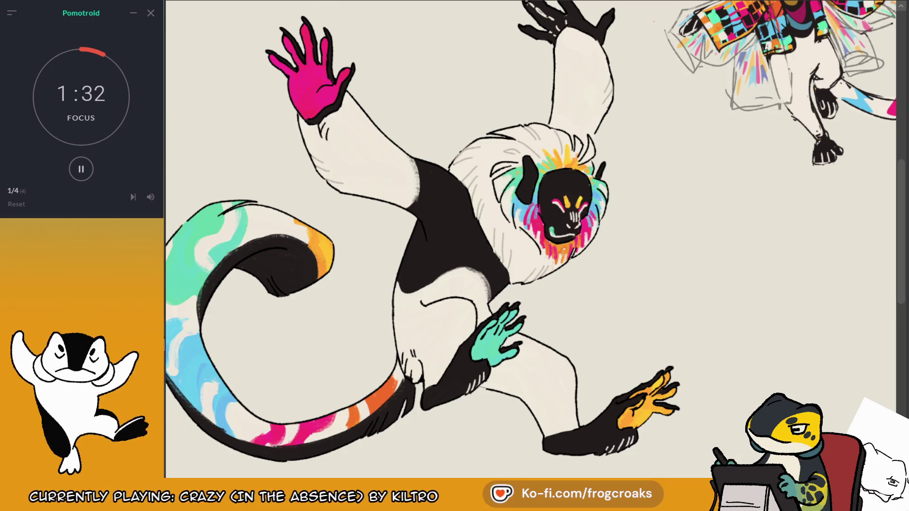
{"action": "left_click_drag", "start_coordinate": [434, 370], "coordinate": [481, 331]}
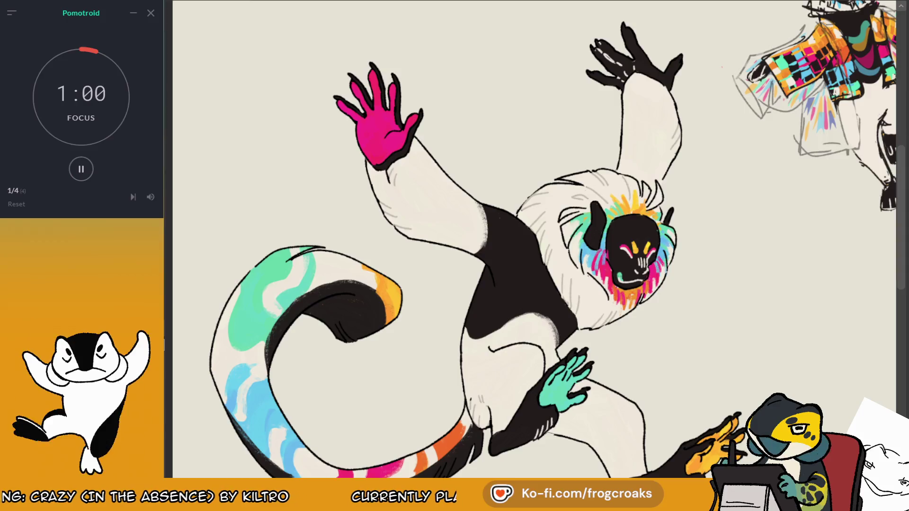
{"action": "scroll", "coordinate": [538, 239], "scroll_direction": "down", "scroll_amount": 2}
{"action": "scroll", "coordinate": [538, 239], "scroll_direction": "up", "scroll_amount": 2}
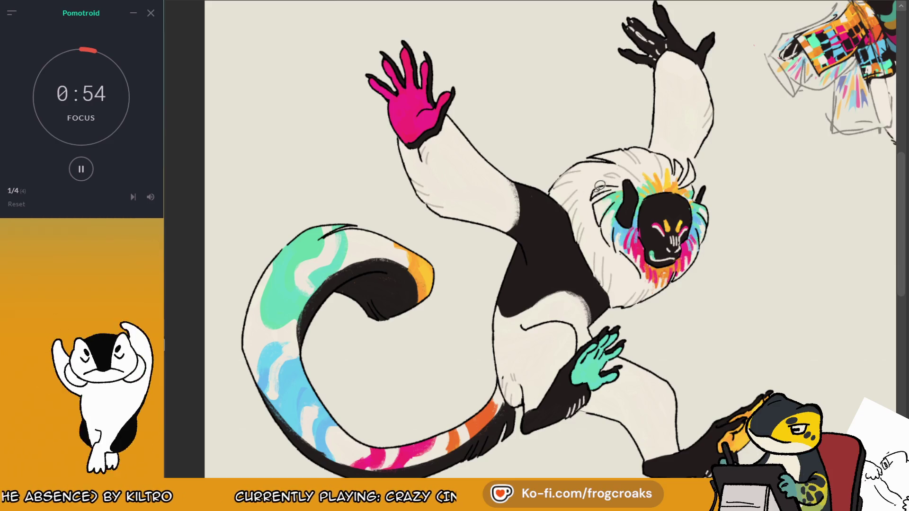
{"action": "left_click_drag", "start_coordinate": [606, 179], "coordinate": [597, 237]}
{"action": "key", "text": "ctrl+z"}
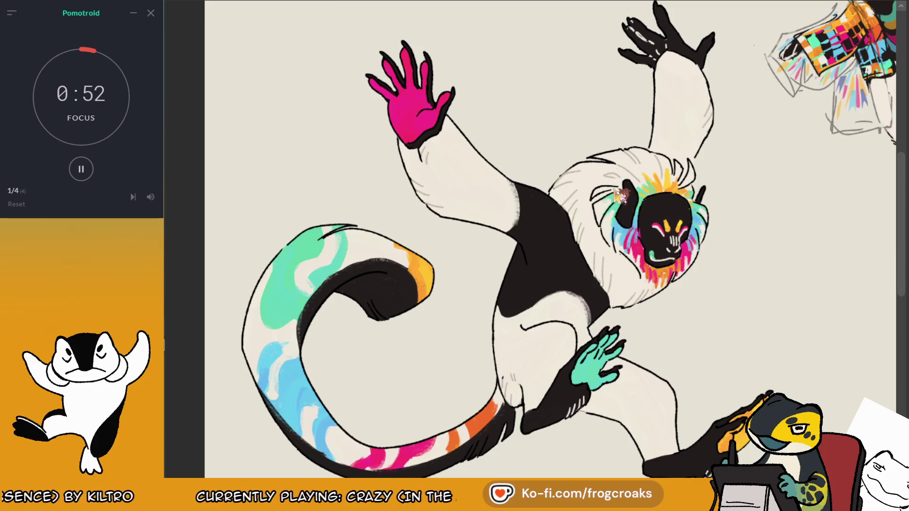
{"action": "left_click_drag", "start_coordinate": [618, 184], "coordinate": [592, 189]}
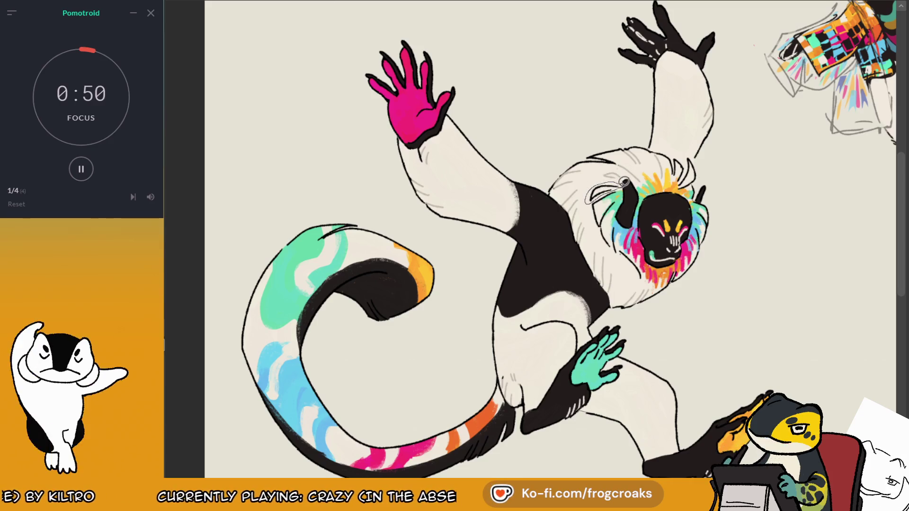
{"action": "key", "text": "ctrl+z"}
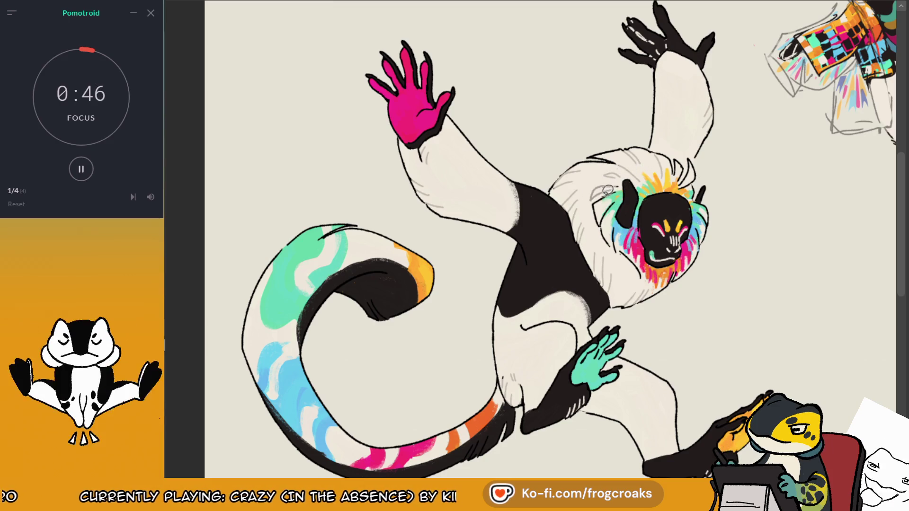
{"action": "left_click_drag", "start_coordinate": [607, 190], "coordinate": [625, 248]}
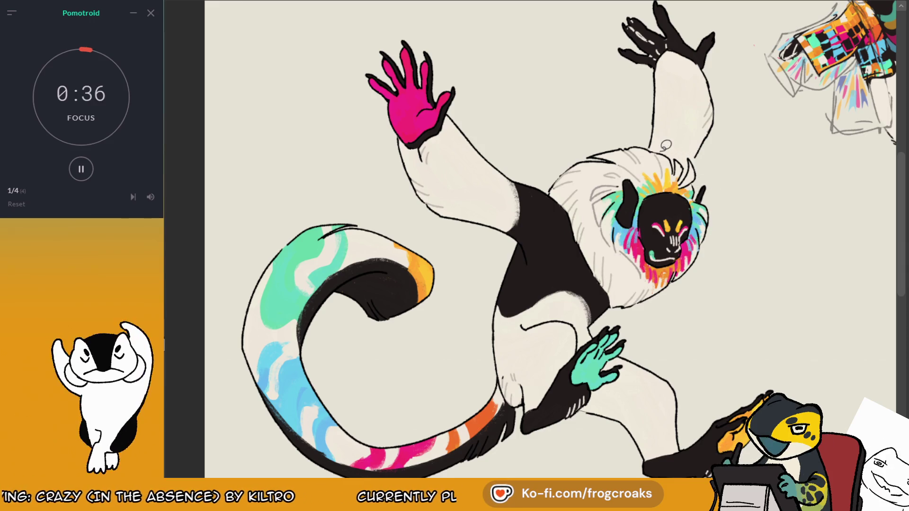
{"action": "left_click_drag", "start_coordinate": [675, 166], "coordinate": [687, 131]}
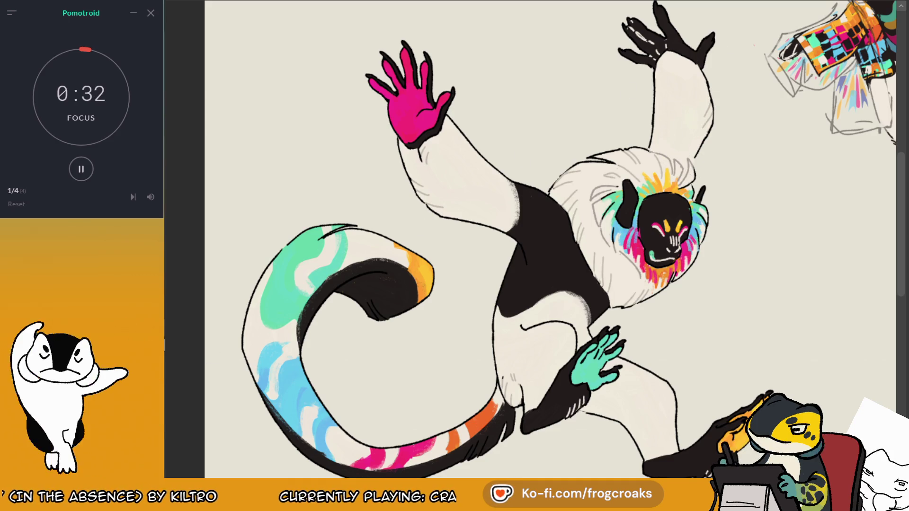
{"action": "mouse_move", "coordinate": [650, 140]}
{"action": "left_mouse_down"}
{"action": "mouse_move", "coordinate": [672, 164]}
{"action": "mouse_move", "coordinate": [627, 258]}
{"action": "left_mouse_up"}
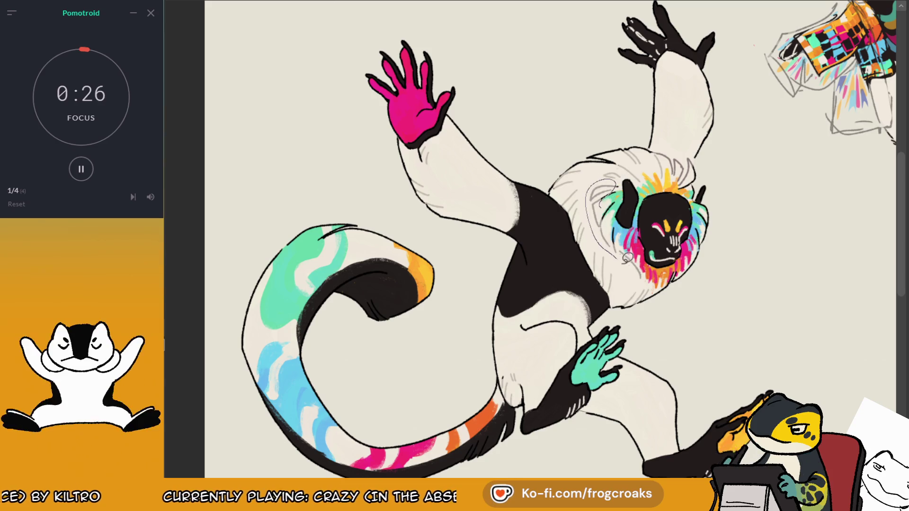
{"action": "key", "text": "ctrl+z"}
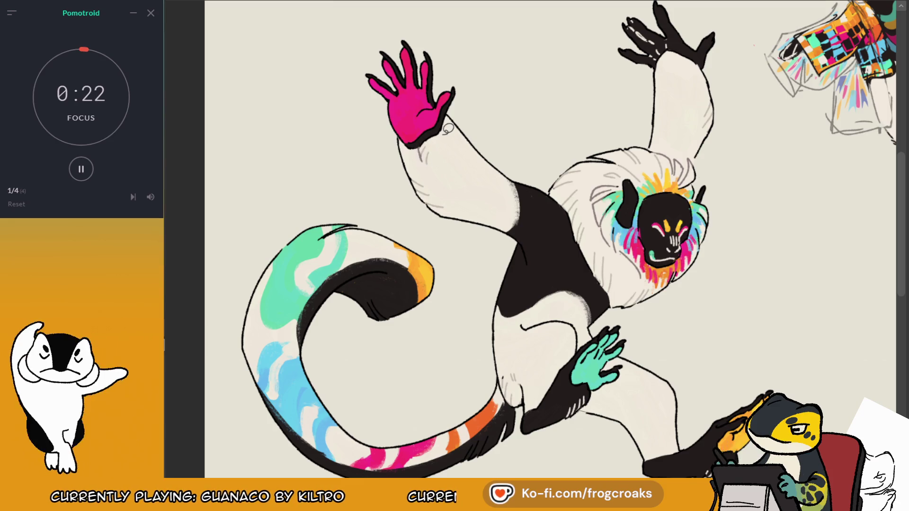
Step: Centre the view on the lemur's face and sample colours from the ruff, mane and lower fur
{"action": "scroll", "coordinate": [448, 128], "scroll_direction": "down", "scroll_amount": 3}
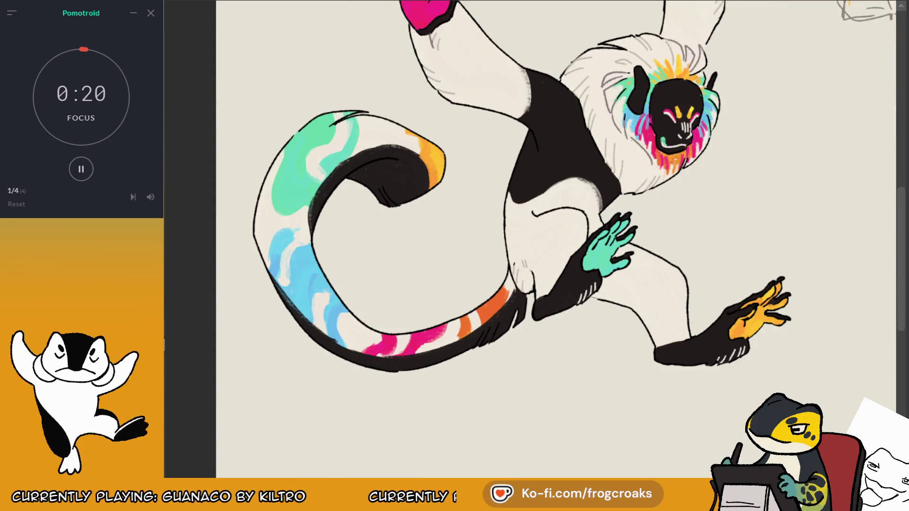
{"action": "scroll", "coordinate": [536, 237], "scroll_direction": "down", "scroll_amount": 3}
{"action": "scroll", "coordinate": [536, 236], "scroll_direction": "up", "scroll_amount": 5}
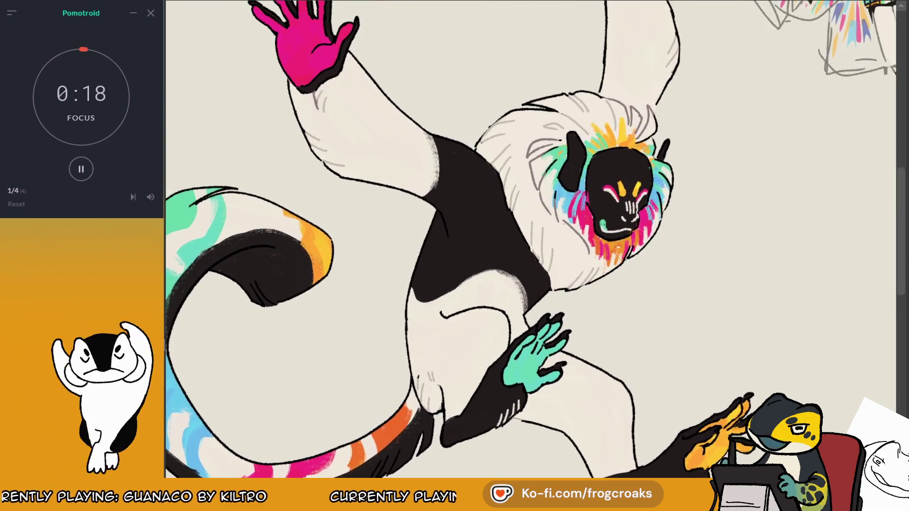
{"action": "scroll", "coordinate": [611, 189], "scroll_direction": "up", "scroll_amount": 3}
{"action": "scroll", "coordinate": [426, 260], "scroll_direction": "up", "scroll_amount": 3}
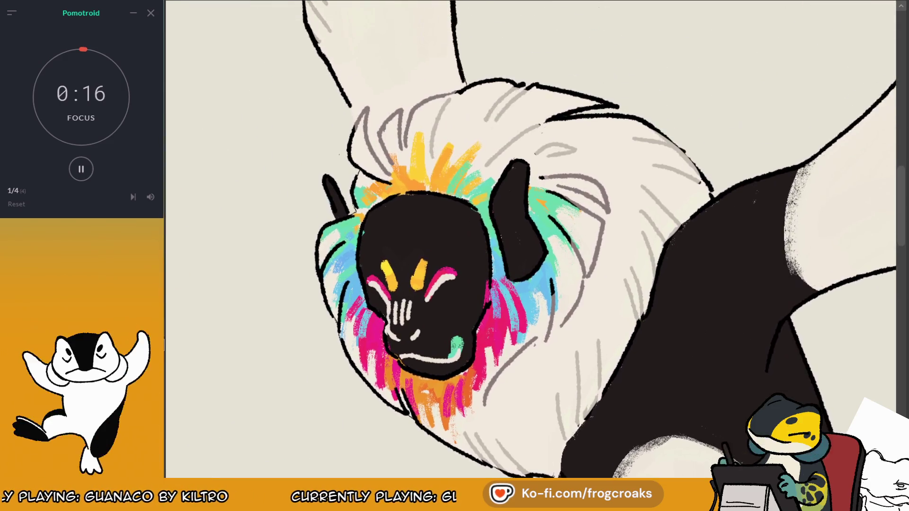
{"action": "left_click_drag", "start_coordinate": [426, 261], "coordinate": [480, 286]}
{"action": "left_click", "coordinate": [607, 231], "text": "alt"}
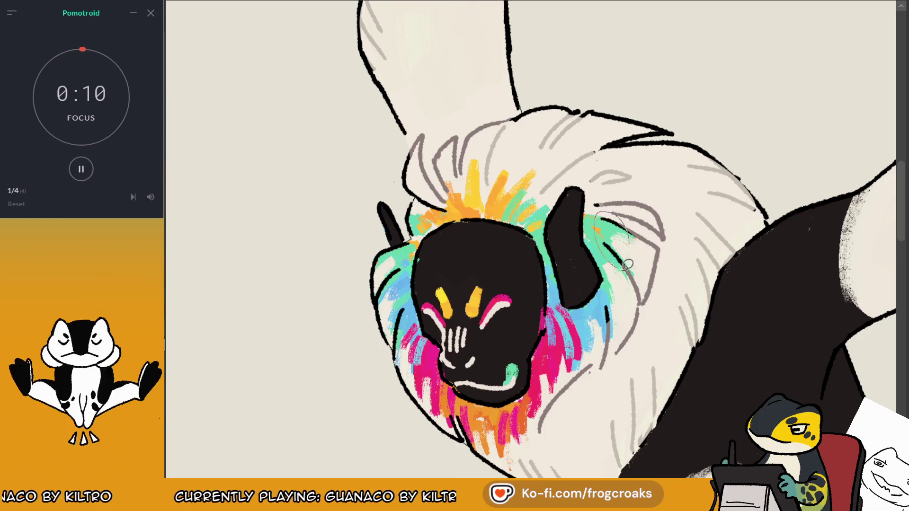
{"action": "left_click", "coordinate": [636, 203], "text": "alt"}
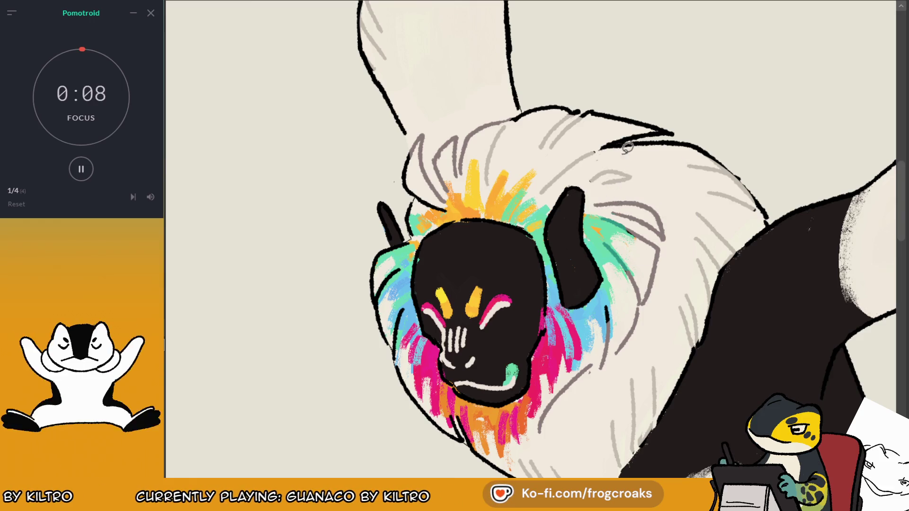
{"action": "left_click", "coordinate": [620, 251], "text": "alt"}
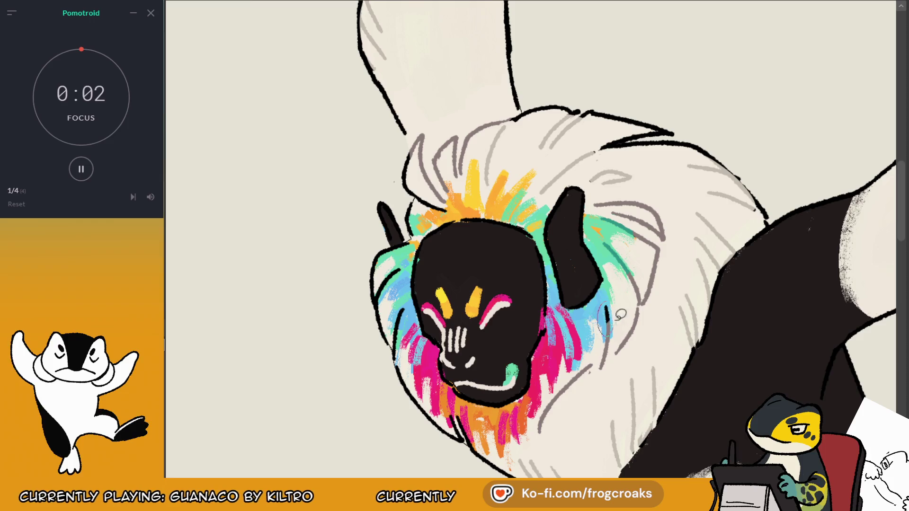
{"action": "left_click", "coordinate": [467, 421], "text": "alt"}
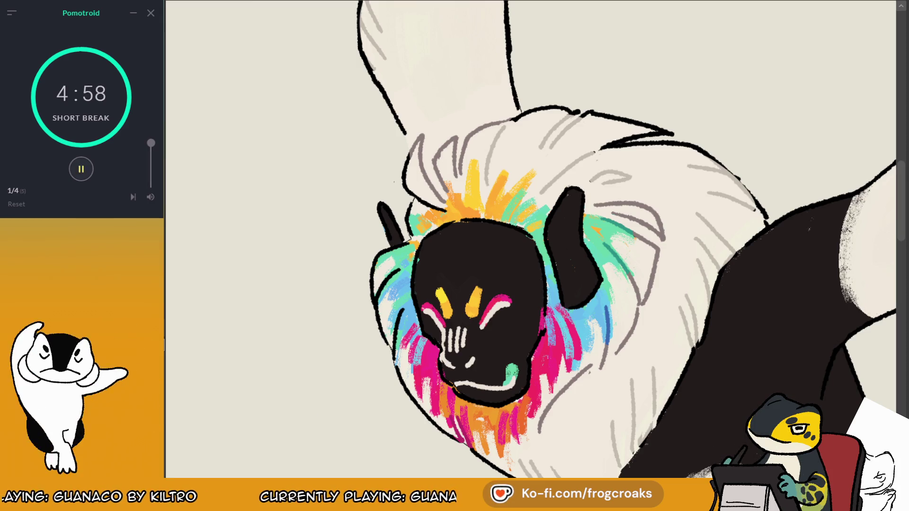
{"action": "left_click", "coordinate": [83, 169]}
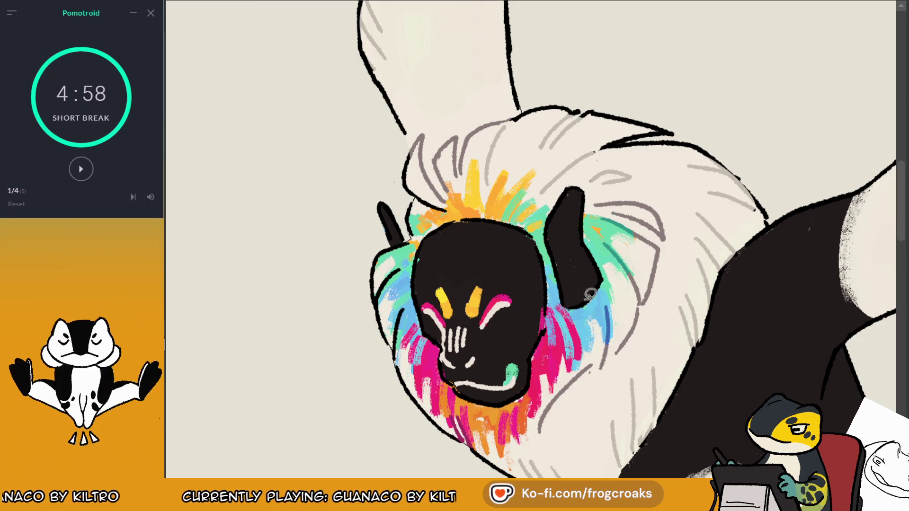
Step: Paint teal hatching along the face's left edge and an orange fur stroke over the outline
{"action": "left_click", "coordinate": [598, 335], "text": "ctrl"}
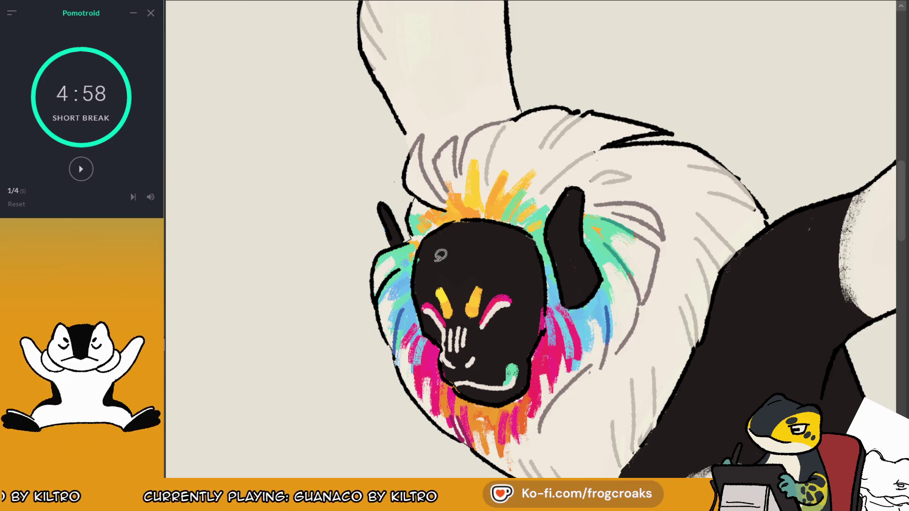
{"action": "left_click", "coordinate": [615, 256], "text": "ctrl"}
{"action": "left_click_drag", "start_coordinate": [404, 262], "coordinate": [381, 294]}
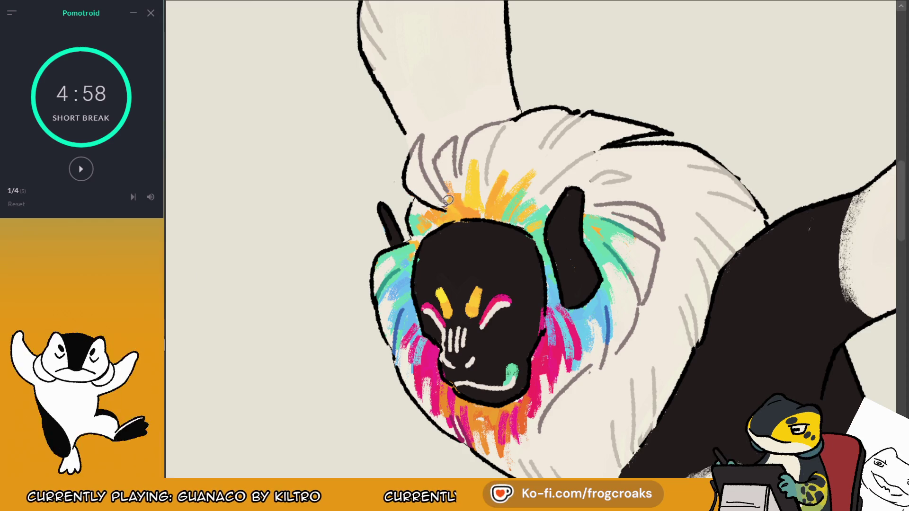
{"action": "left_click_drag", "start_coordinate": [448, 200], "coordinate": [416, 198]}
{"action": "scroll", "coordinate": [469, 188], "scroll_direction": "down", "scroll_amount": 3}
{"action": "scroll", "coordinate": [504, 204], "scroll_direction": "up", "scroll_amount": 2}
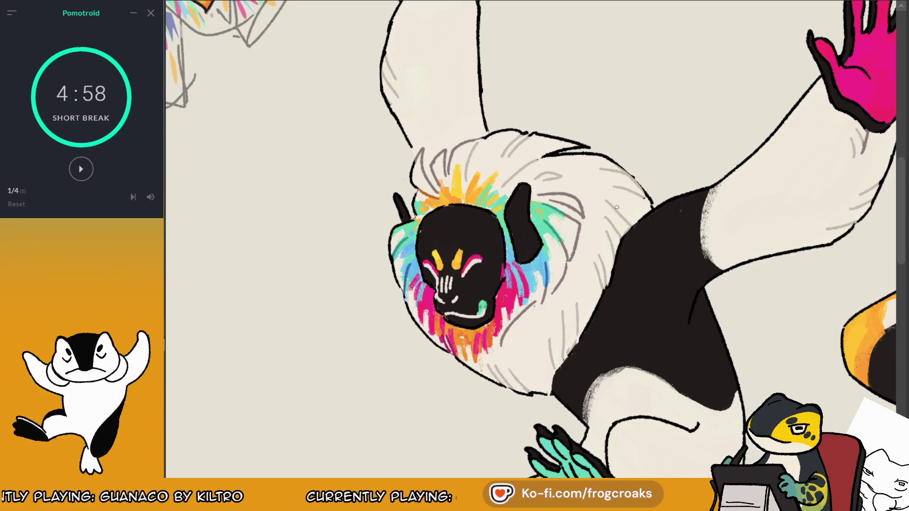
Step: Brush a white fur-colour highlight on the upper dark ear, redoing the first attempt
{"action": "left_click", "coordinate": [625, 215], "text": "ctrl"}
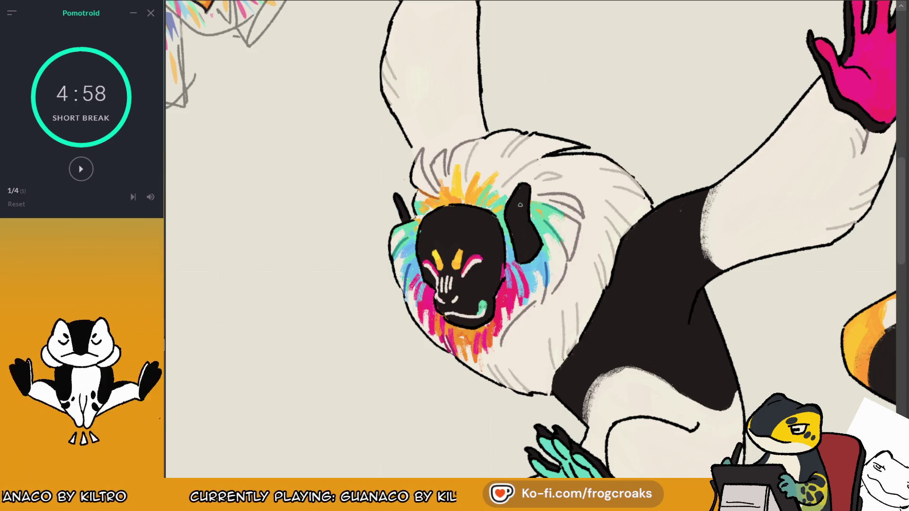
{"action": "left_click_drag", "start_coordinate": [521, 196], "coordinate": [514, 218]}
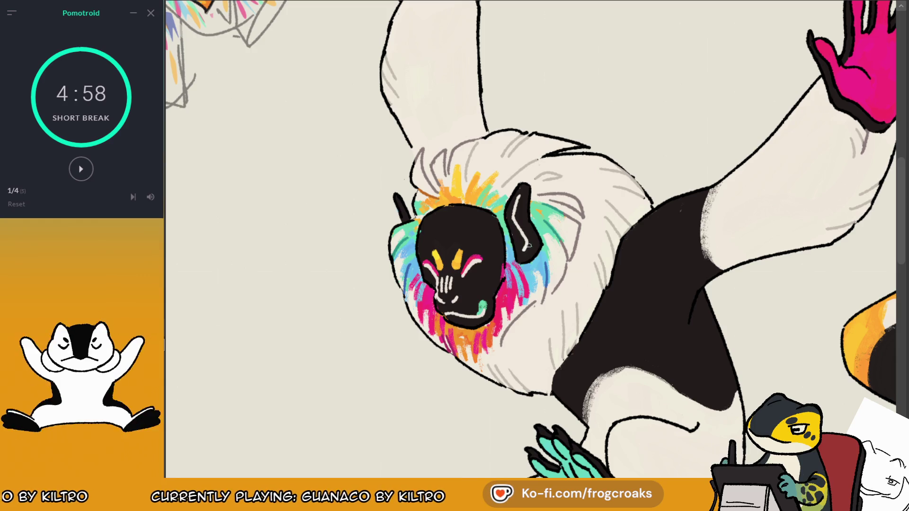
{"action": "key", "text": "ctrl+z"}
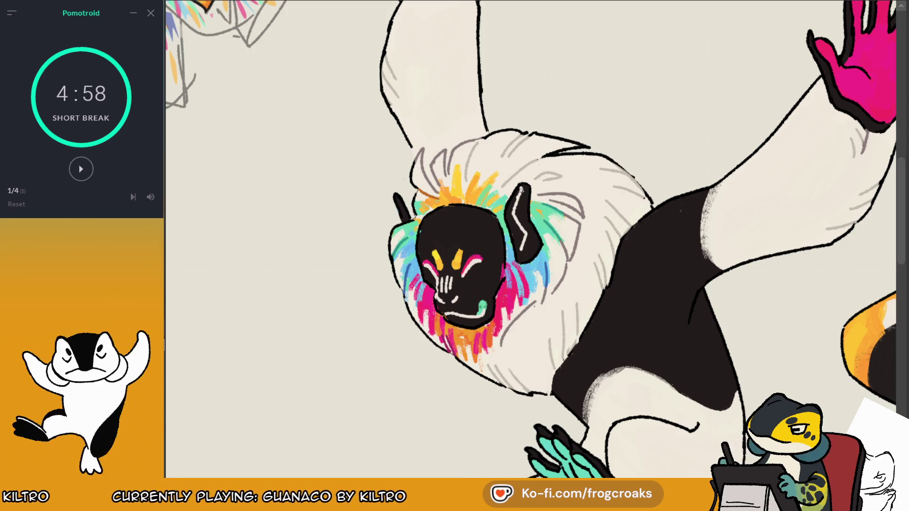
{"action": "left_click_drag", "start_coordinate": [522, 188], "coordinate": [519, 203]}
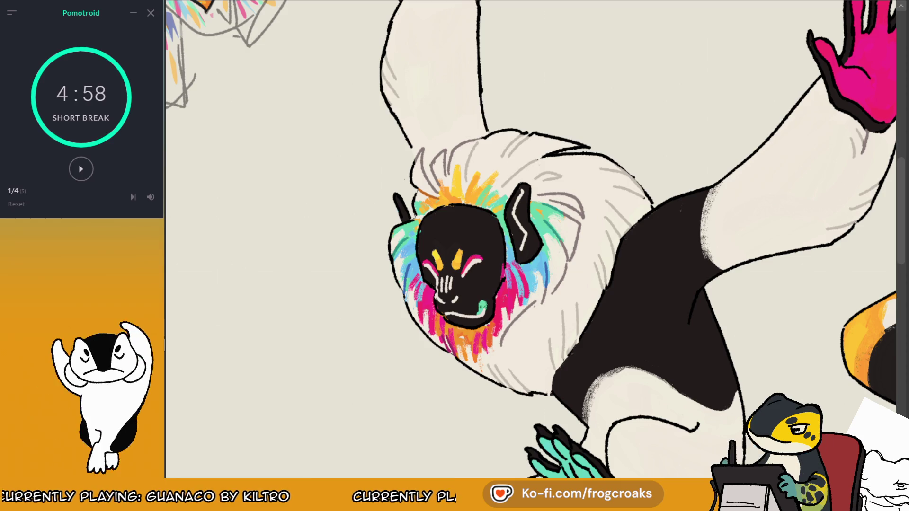
{"action": "scroll", "coordinate": [454, 163], "scroll_direction": "down", "scroll_amount": 3}
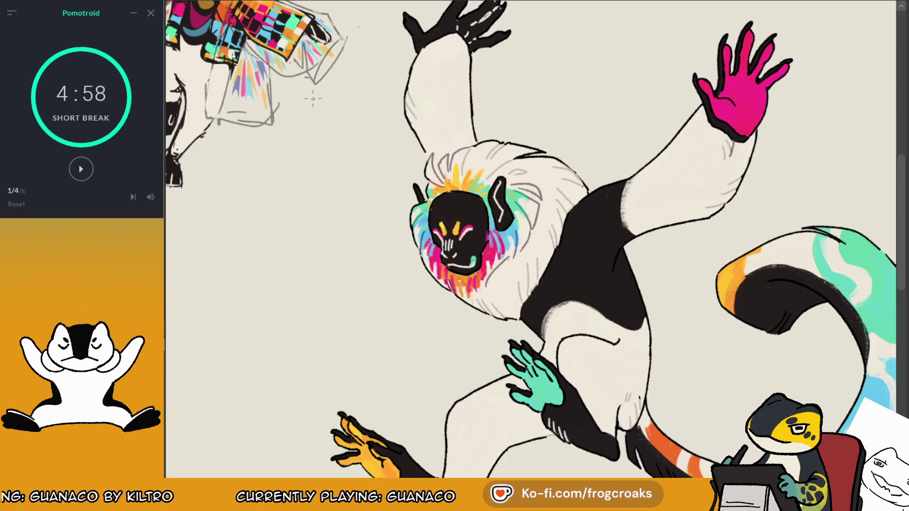
Step: Paint over the white marks on the pink hand with a colour sampled from the face ruff
{"action": "scroll", "coordinate": [611, 55], "scroll_direction": "down", "scroll_amount": 2}
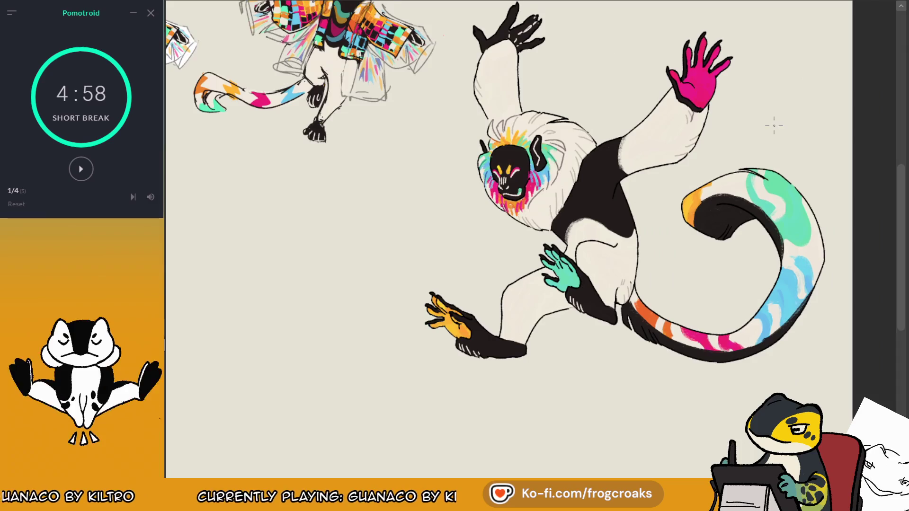
{"action": "scroll", "coordinate": [774, 125], "scroll_direction": "up", "scroll_amount": 1}
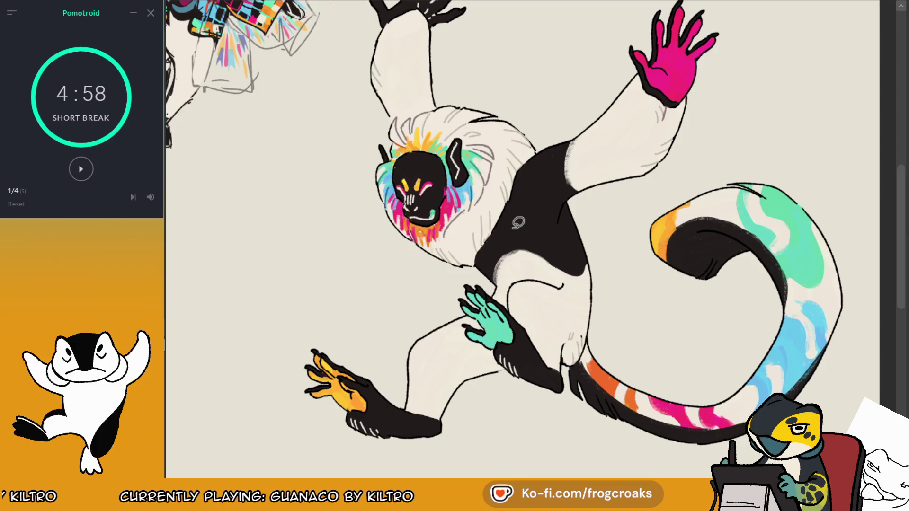
{"action": "scroll", "coordinate": [523, 28], "scroll_direction": "down", "scroll_amount": 1}
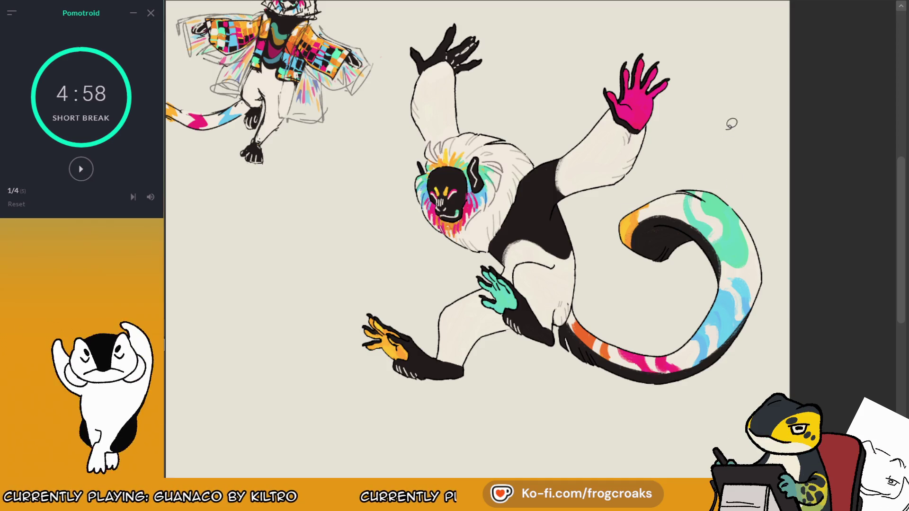
{"action": "scroll", "coordinate": [732, 123], "scroll_direction": "up", "scroll_amount": 3}
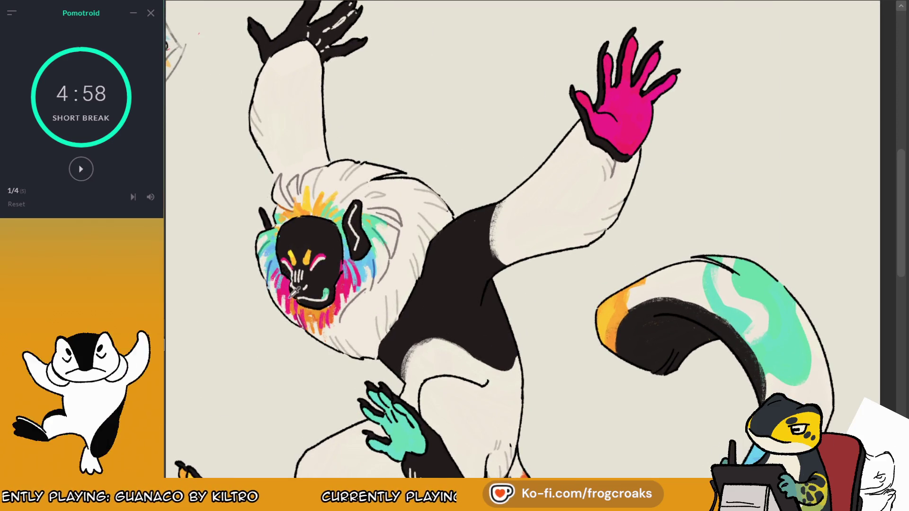
{"action": "left_click", "coordinate": [300, 331], "text": "ctrl"}
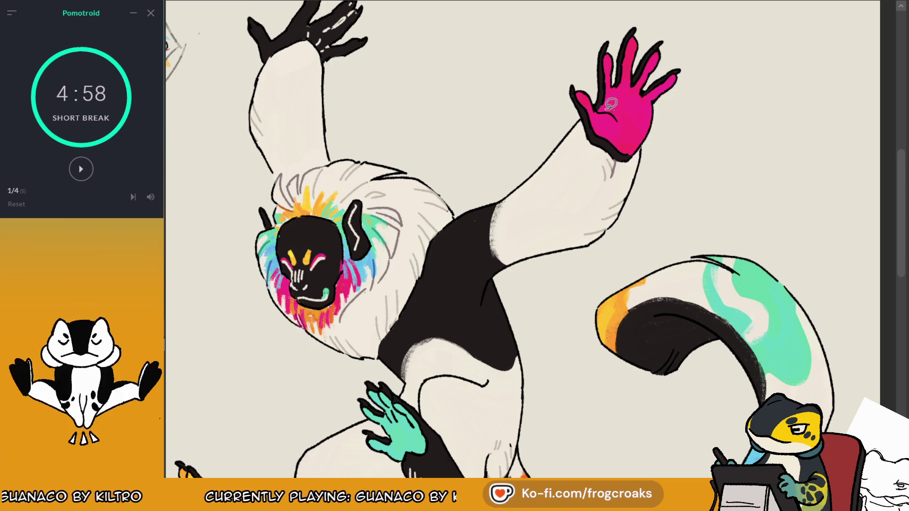
{"action": "left_click_drag", "start_coordinate": [611, 103], "coordinate": [637, 90]}
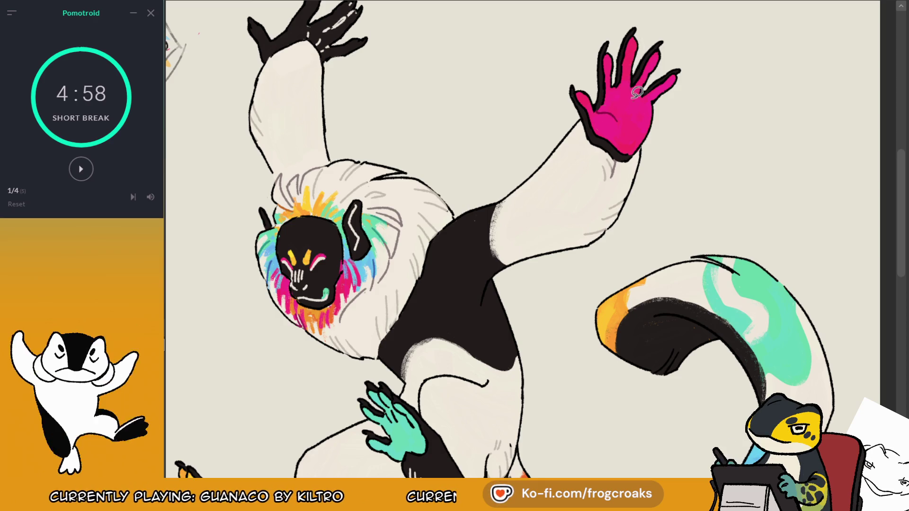
Step: Mirror the canvas view horizontally to check the drawing
{"action": "scroll", "coordinate": [644, 84], "scroll_direction": "down", "scroll_amount": 5}
{"action": "scroll", "coordinate": [435, 233], "scroll_direction": "up", "scroll_amount": 6}
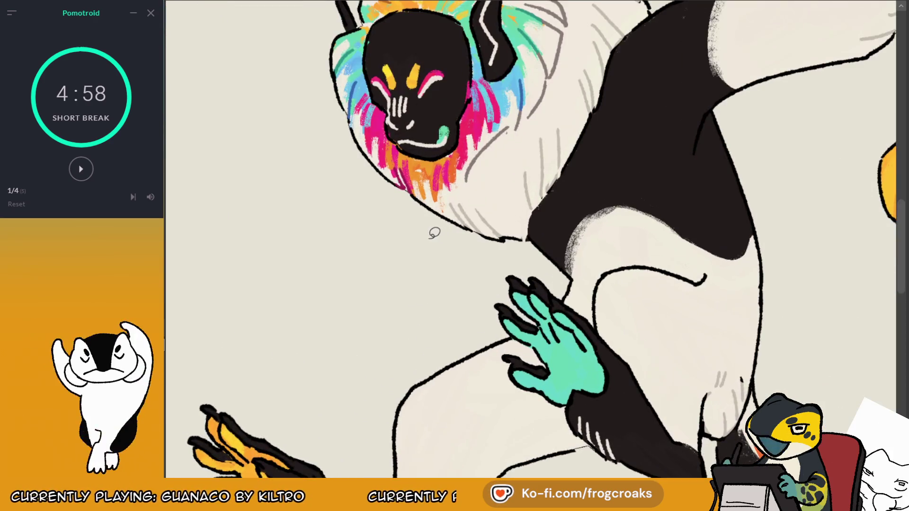
{"action": "scroll", "coordinate": [397, 148], "scroll_direction": "down", "scroll_amount": 3}
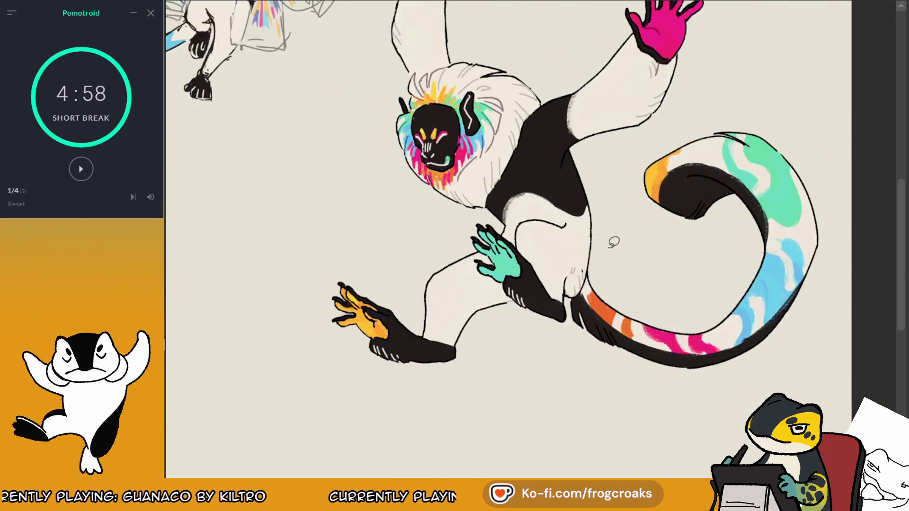
{"action": "scroll", "coordinate": [612, 239], "scroll_direction": "down", "scroll_amount": 2}
{"action": "scroll", "coordinate": [447, 29], "scroll_direction": "up", "scroll_amount": 2}
{"action": "scroll", "coordinate": [583, 98], "scroll_direction": "down", "scroll_amount": 2}
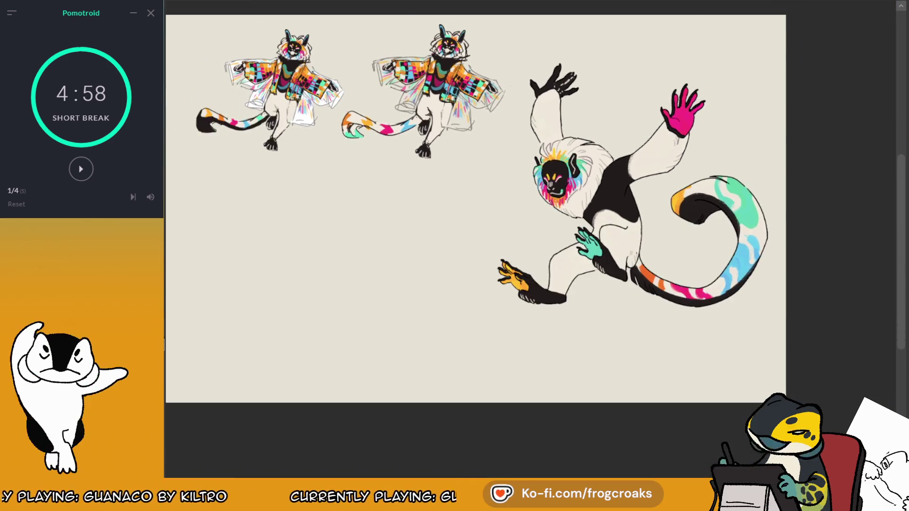
{"action": "key", "text": "m"}
{"action": "key", "text": "m"}
{"action": "scroll", "coordinate": [515, 56], "scroll_direction": "up", "scroll_amount": 2}
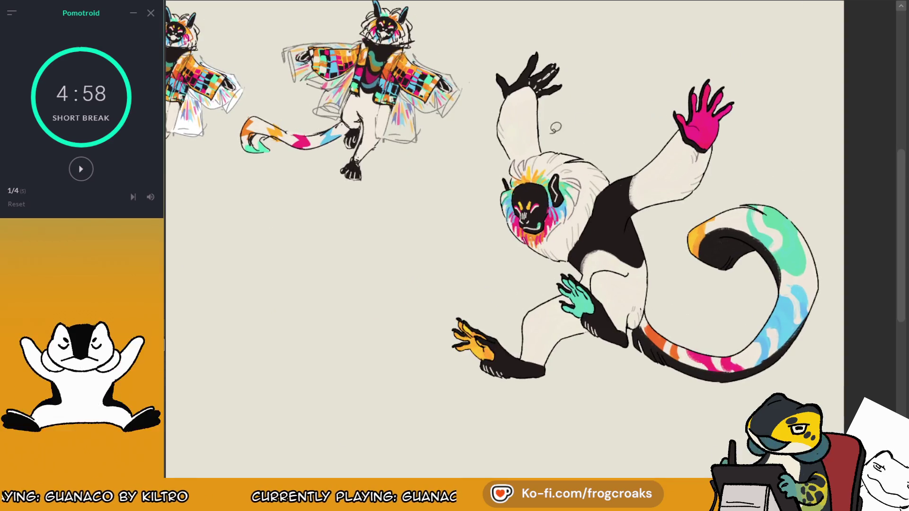
{"action": "scroll", "coordinate": [516, 56], "scroll_direction": "up", "scroll_amount": 2}
{"action": "scroll", "coordinate": [516, 56], "scroll_direction": "down", "scroll_amount": 2}
{"action": "scroll", "coordinate": [598, 289], "scroll_direction": "up", "scroll_amount": 2}
{"action": "scroll", "coordinate": [590, 260], "scroll_direction": "up", "scroll_amount": 2}
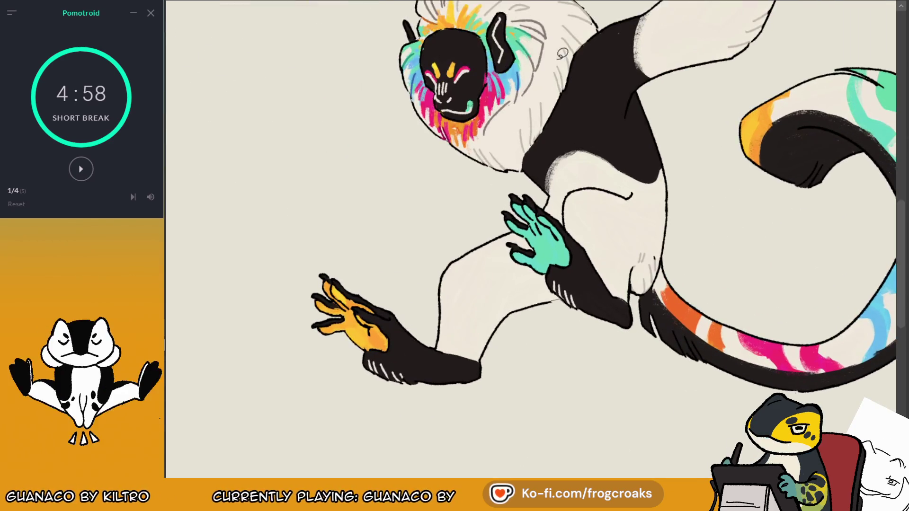
{"action": "scroll", "coordinate": [563, 37], "scroll_direction": "up", "scroll_amount": 2}
Step: Sample the teal and repaint the teal hand's light strokes and fingers
{"action": "left_click", "coordinate": [525, 45], "text": "ctrl"}
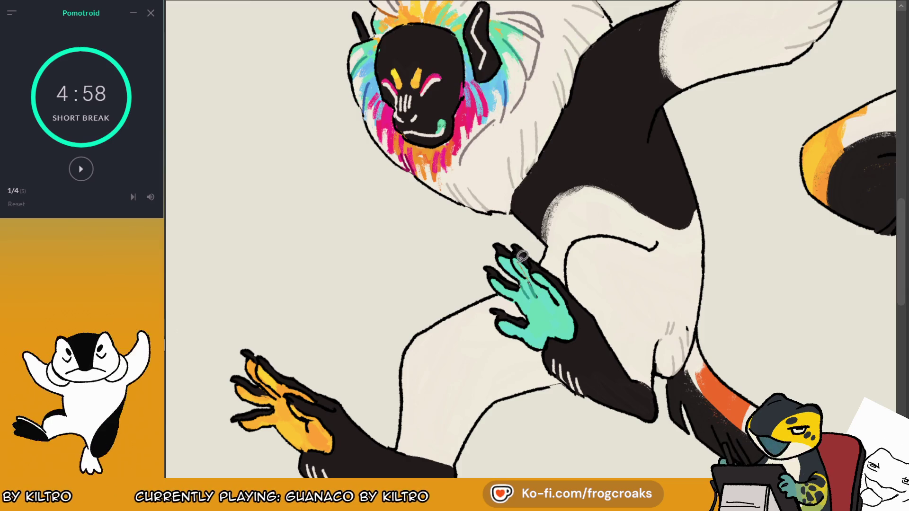
{"action": "left_click_drag", "start_coordinate": [528, 268], "coordinate": [564, 317]}
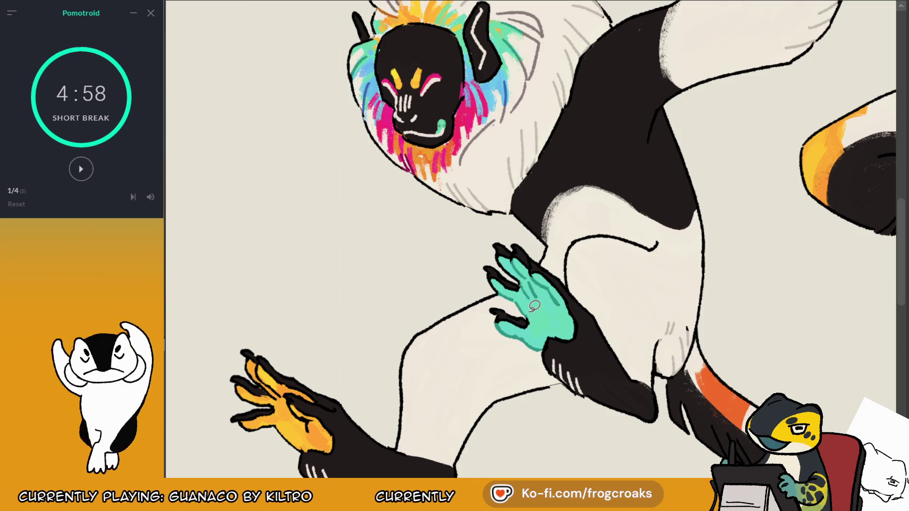
{"action": "left_click_drag", "start_coordinate": [507, 283], "coordinate": [541, 306]}
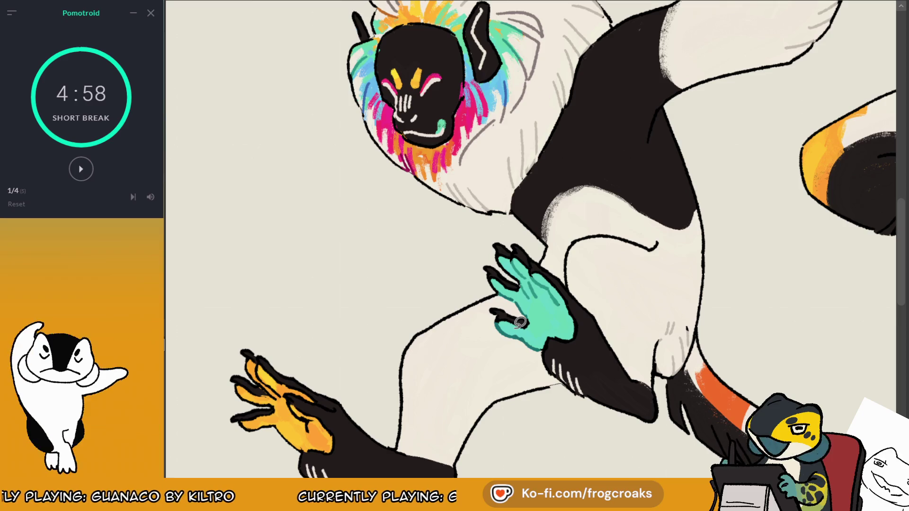
{"action": "scroll", "coordinate": [515, 180], "scroll_direction": "down", "scroll_amount": 5}
{"action": "scroll", "coordinate": [521, 190], "scroll_direction": "up", "scroll_amount": 1}
{"action": "scroll", "coordinate": [440, 276], "scroll_direction": "up", "scroll_amount": 2}
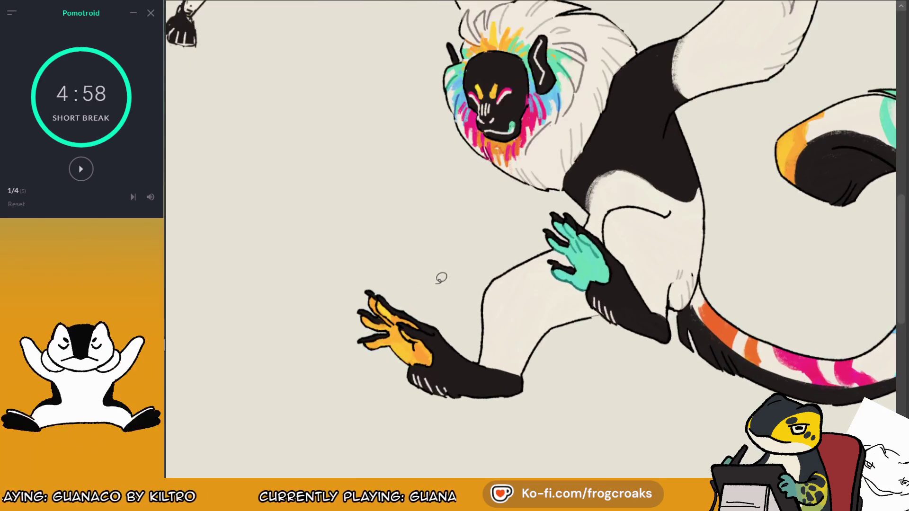
{"action": "scroll", "coordinate": [396, 376], "scroll_direction": "up", "scroll_amount": 2}
{"action": "scroll", "coordinate": [396, 377], "scroll_direction": "up", "scroll_amount": 2}
{"action": "scroll", "coordinate": [426, 284], "scroll_direction": "up", "scroll_amount": 3}
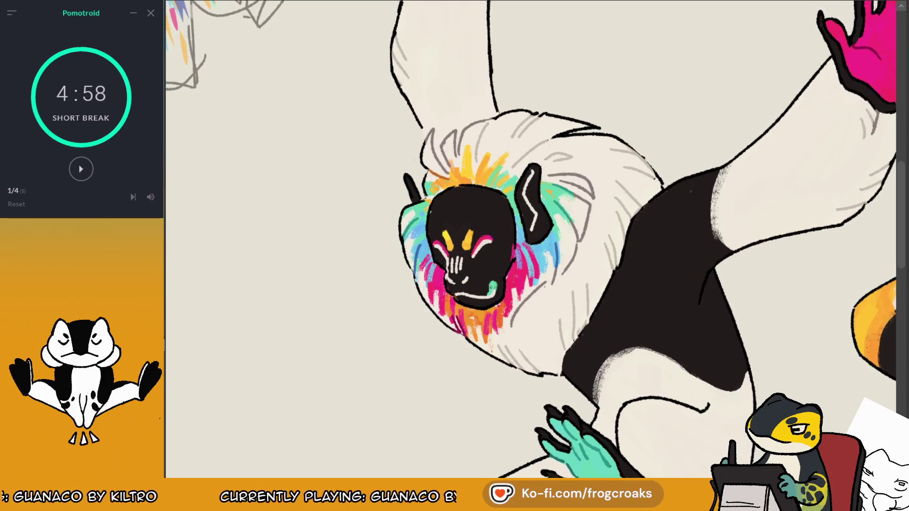
Step: Shade the orange palm a darker orange and fill the hand's upper finger orange
{"action": "left_click", "coordinate": [458, 175], "text": "ctrl"}
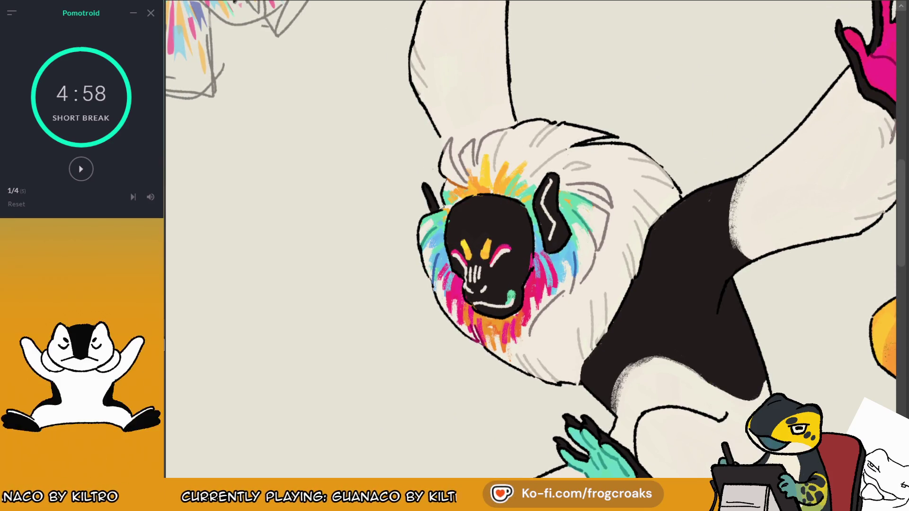
{"action": "left_click_drag", "start_coordinate": [474, 378], "coordinate": [615, 114]}
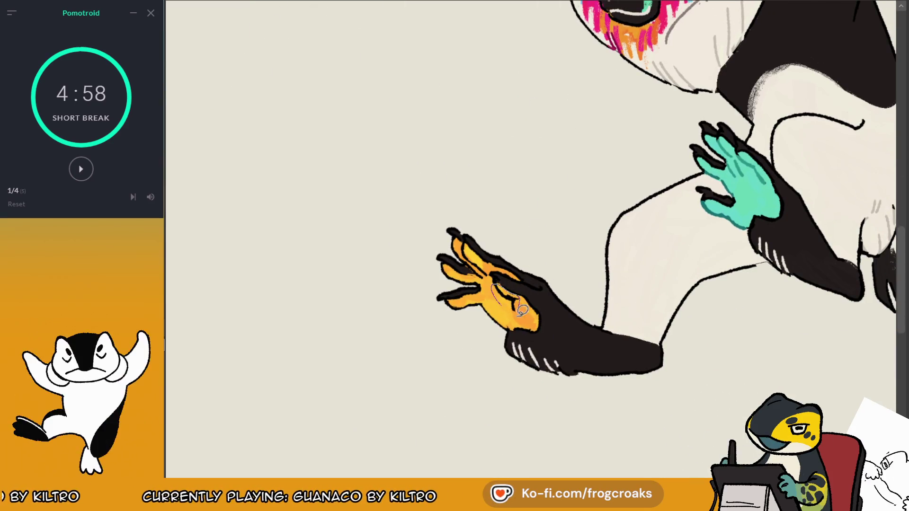
{"action": "scroll", "coordinate": [550, 110], "scroll_direction": "up", "scroll_amount": 5}
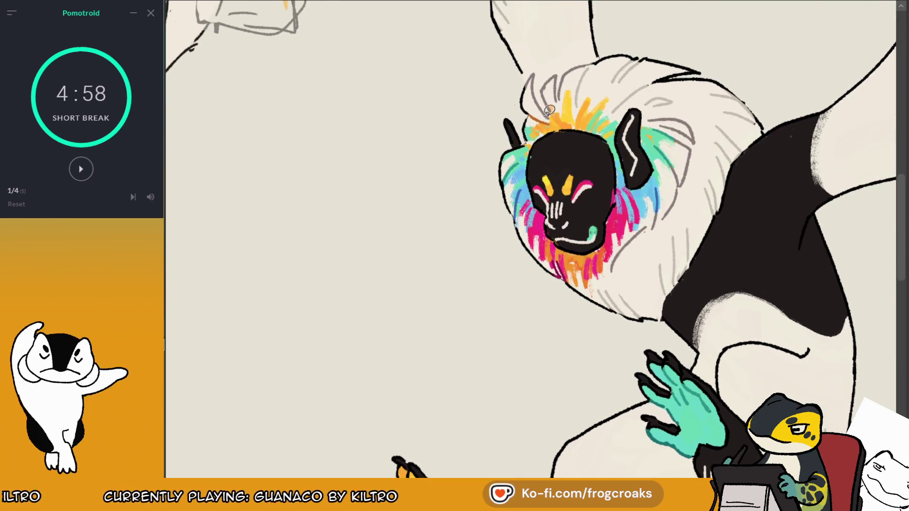
{"action": "left_click", "coordinate": [549, 109], "text": "ctrl"}
{"action": "scroll", "coordinate": [578, 213], "scroll_direction": "down", "scroll_amount": 6}
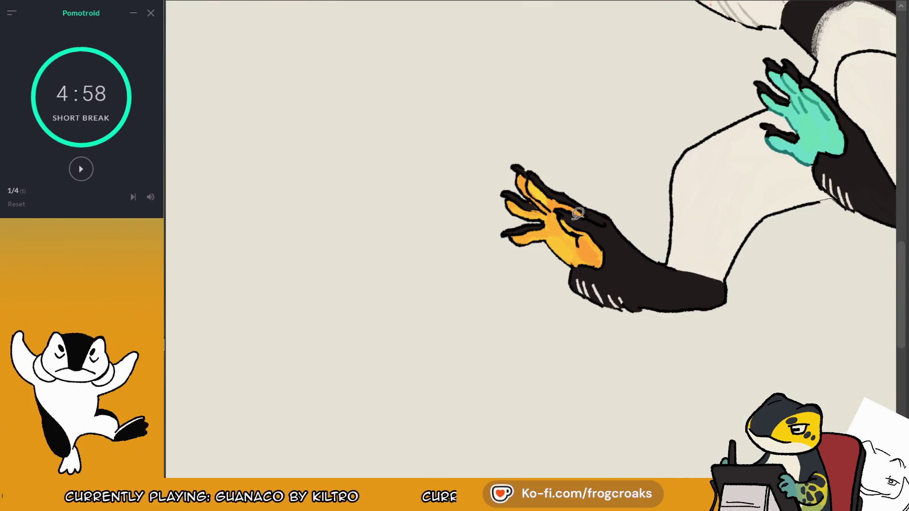
{"action": "left_click_drag", "start_coordinate": [589, 229], "coordinate": [587, 222]}
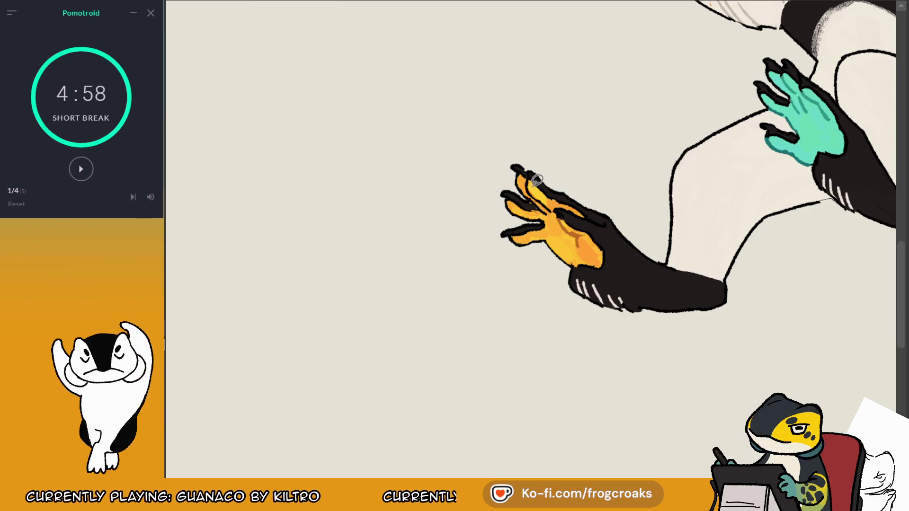
{"action": "mouse_move", "coordinate": [539, 194]}
{"action": "left_mouse_down"}
{"action": "mouse_move", "coordinate": [538, 172]}
{"action": "mouse_move", "coordinate": [554, 195]}
{"action": "mouse_move", "coordinate": [199, 365]}
{"action": "left_mouse_up"}
Step: Undo three stray strokes near the leg, returning it to the sketch
{"action": "left_click_drag", "start_coordinate": [531, 227], "coordinate": [539, 246]}
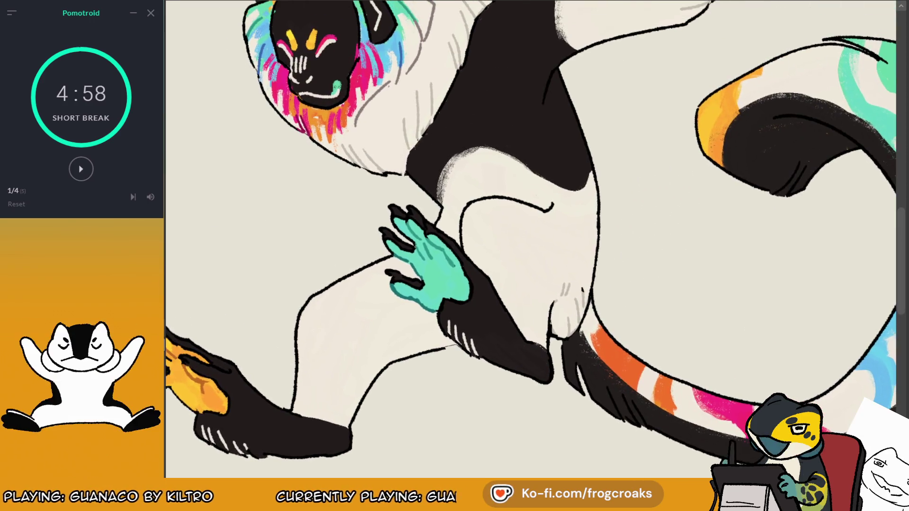
{"action": "left_click", "coordinate": [594, 286], "text": "ctrl"}
{"action": "left_click_drag", "start_coordinate": [593, 286], "coordinate": [667, 414]}
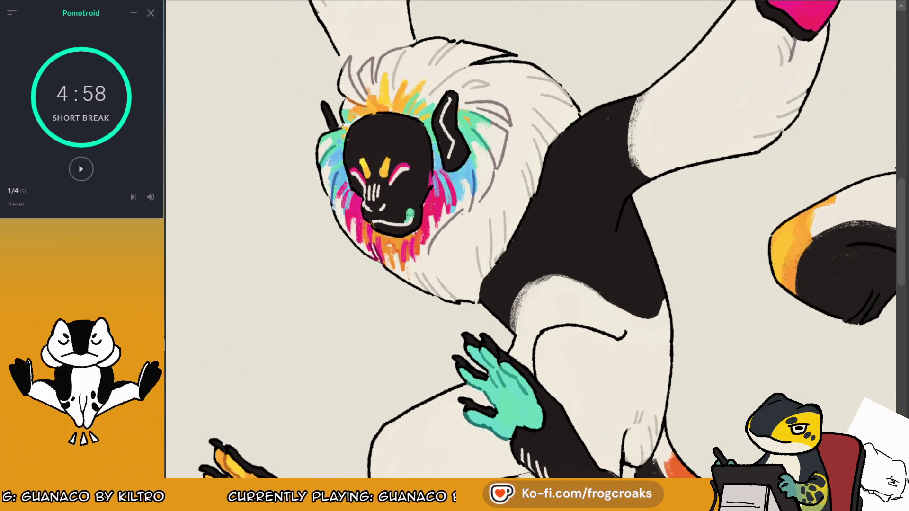
{"action": "left_click", "coordinate": [495, 131], "text": "ctrl"}
{"action": "left_click_drag", "start_coordinate": [521, 331], "coordinate": [511, 123]}
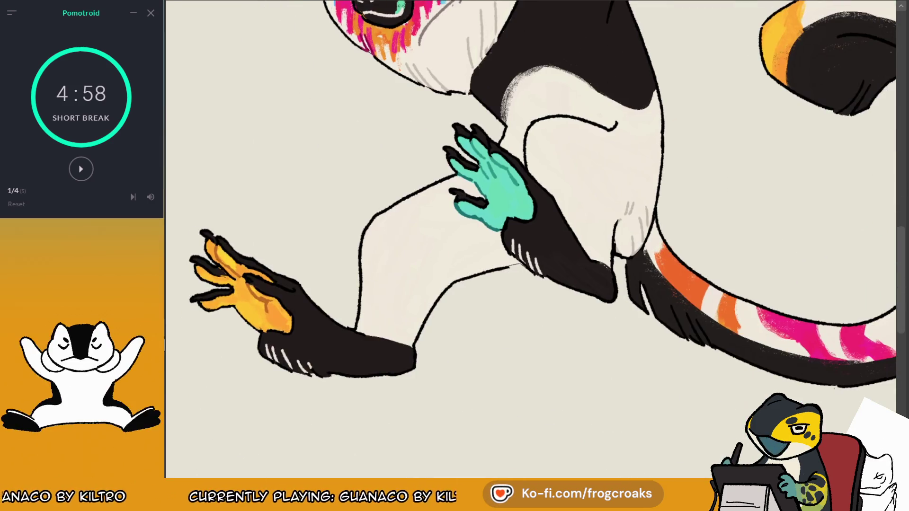
{"action": "key", "text": "ctrl+z"}
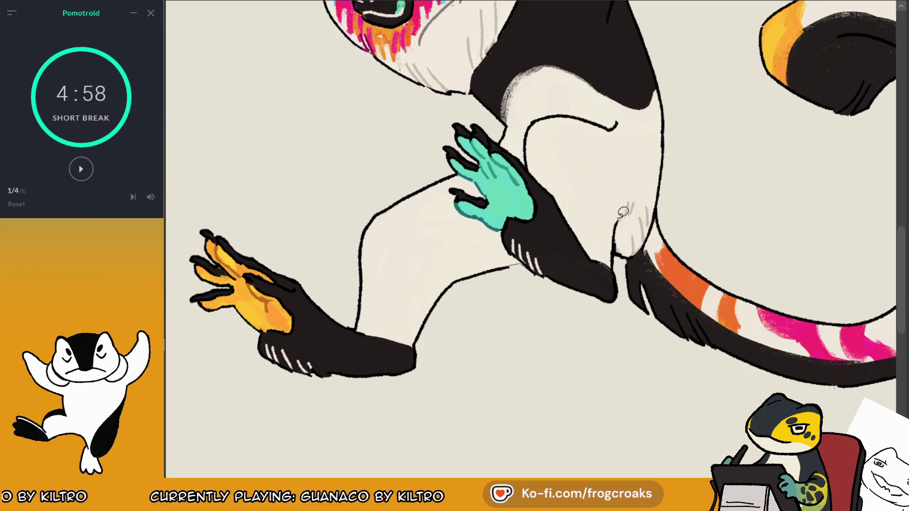
{"action": "key", "text": "ctrl+z"}
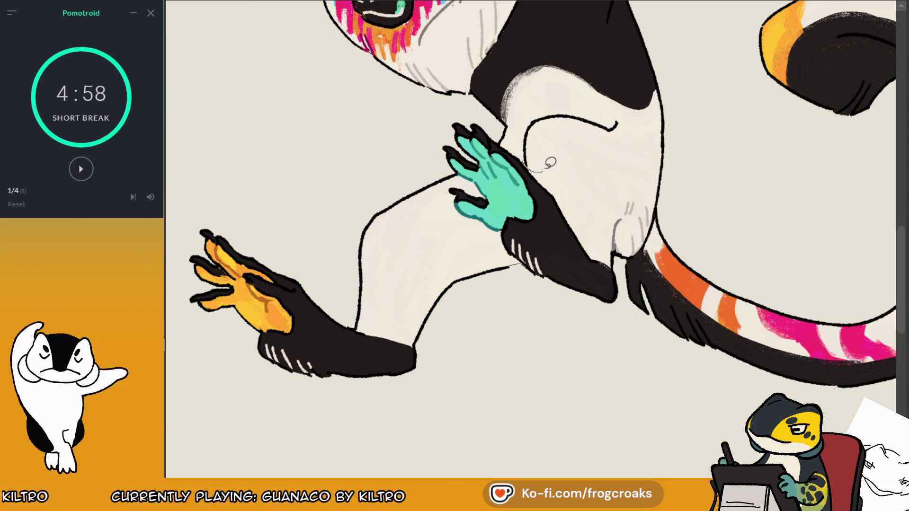
{"action": "key", "text": "ctrl+z"}
{"action": "scroll", "coordinate": [535, 131], "scroll_direction": "down", "scroll_amount": 3}
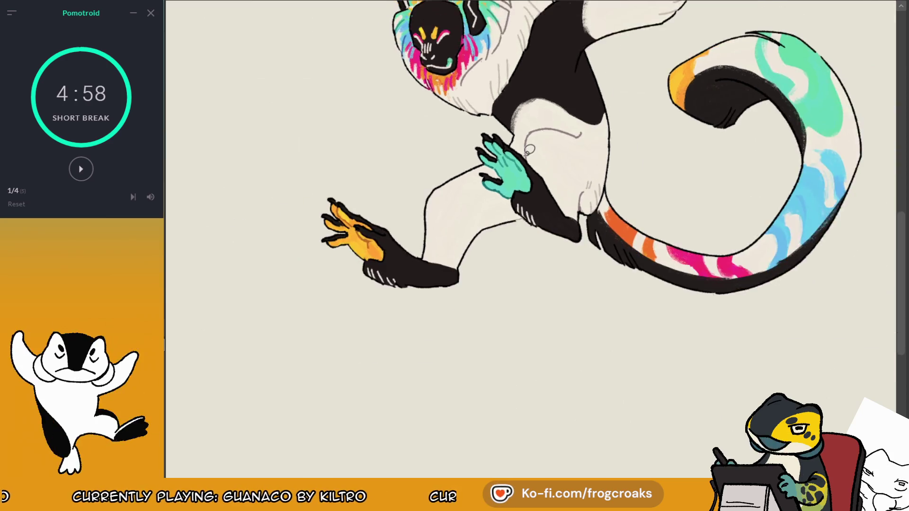
Step: Toggle the mirrored view back to normal with M and zoom in on the orange hand
{"action": "scroll", "coordinate": [554, 237], "scroll_direction": "down", "scroll_amount": 2}
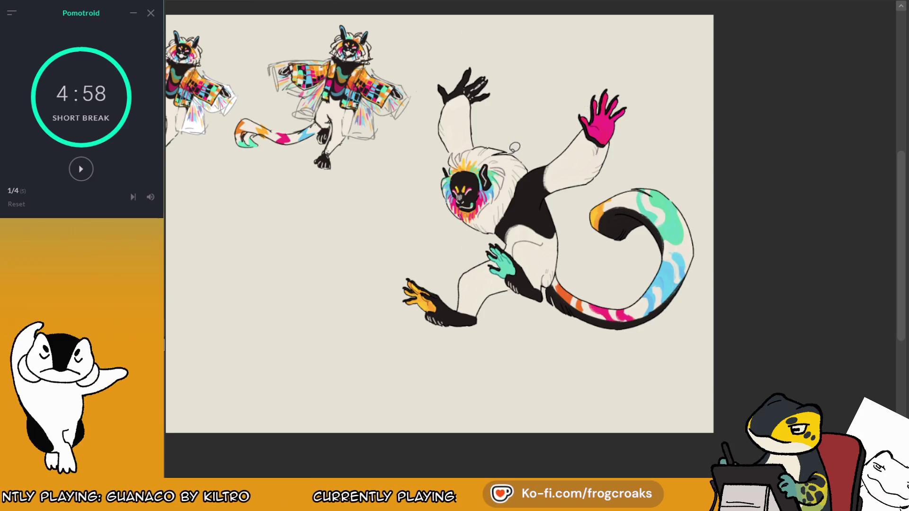
{"action": "scroll", "coordinate": [653, 235], "scroll_direction": "up", "scroll_amount": 3}
{"action": "scroll", "coordinate": [616, 213], "scroll_direction": "up", "scroll_amount": 2}
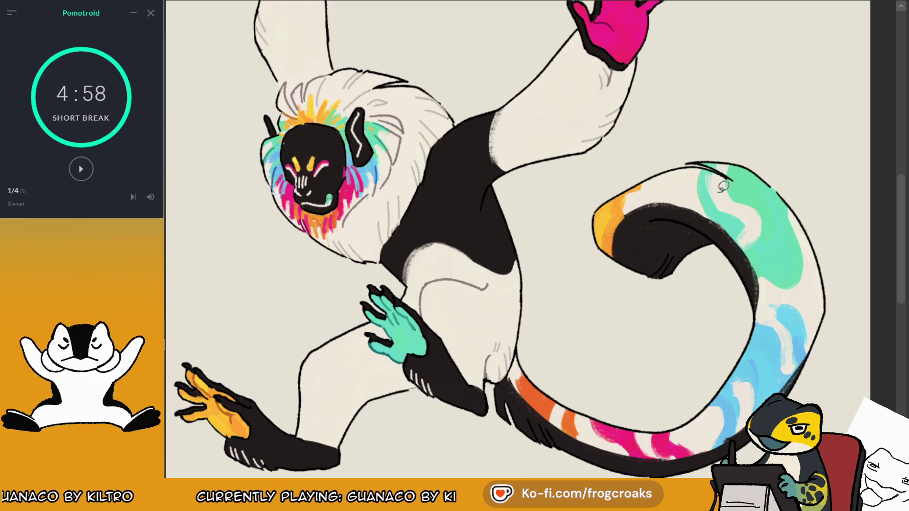
{"action": "left_click_drag", "start_coordinate": [751, 184], "coordinate": [773, 167]}
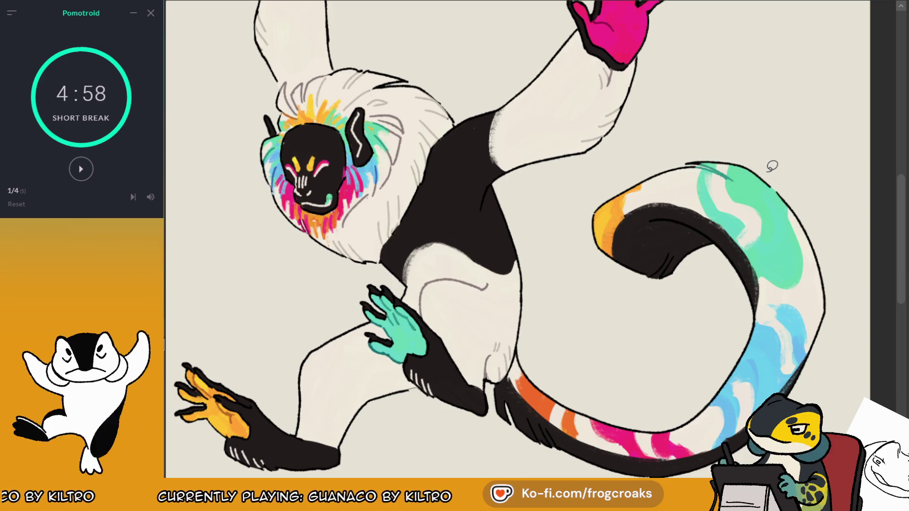
{"action": "key", "text": "minus"}
{"action": "key", "text": "minus"}
{"action": "key", "text": "m"}
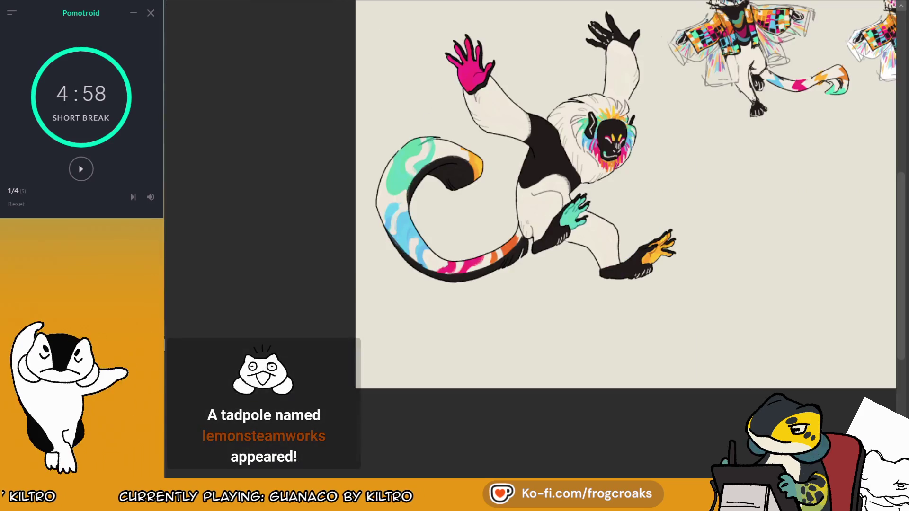
{"action": "key", "text": "plus"}
{"action": "key", "text": "plus"}
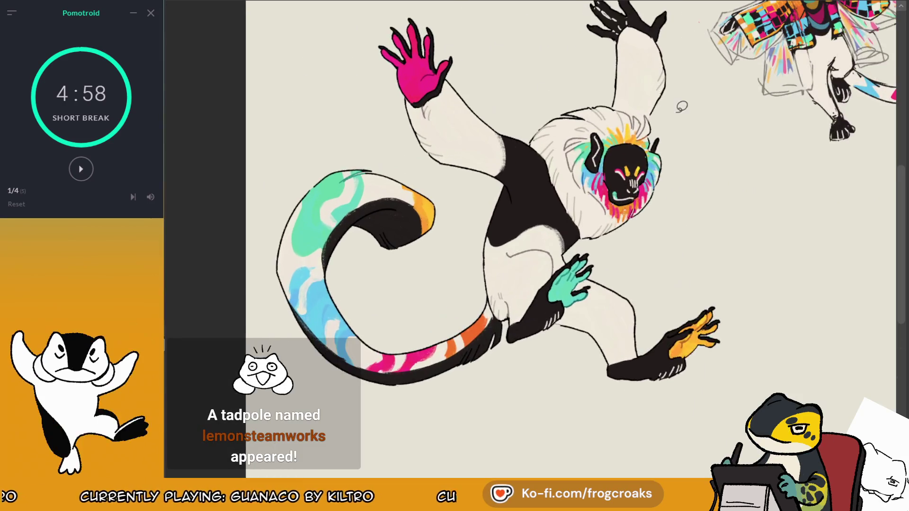
{"action": "key", "text": "minus"}
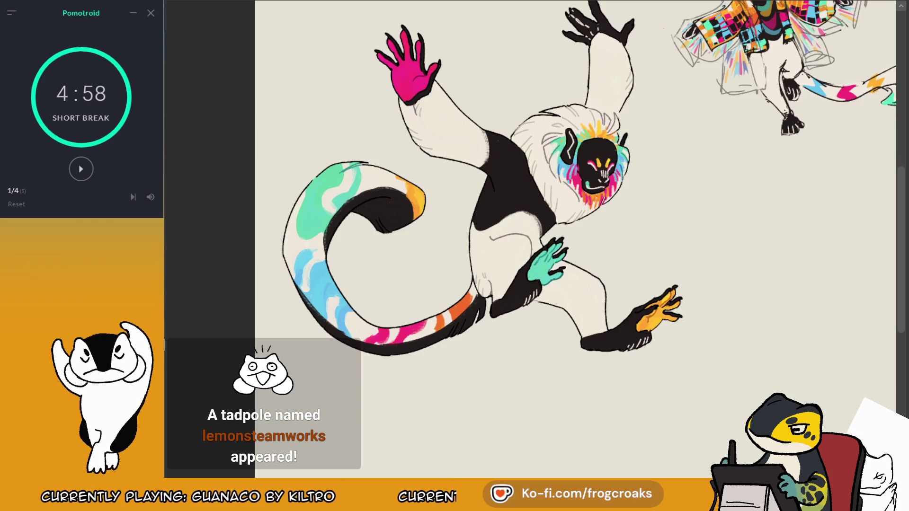
{"action": "key", "text": "m"}
{"action": "key", "text": "minus"}
{"action": "key", "text": "plus"}
{"action": "key", "text": "plus"}
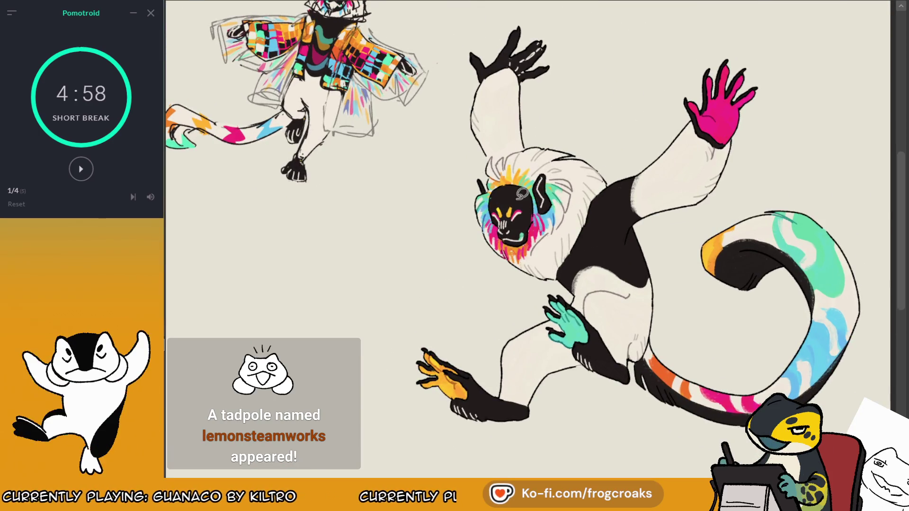
{"action": "key", "text": "plus"}
{"action": "key", "text": "plus"}
{"action": "key", "text": "plus"}
{"action": "key", "text": "plus"}
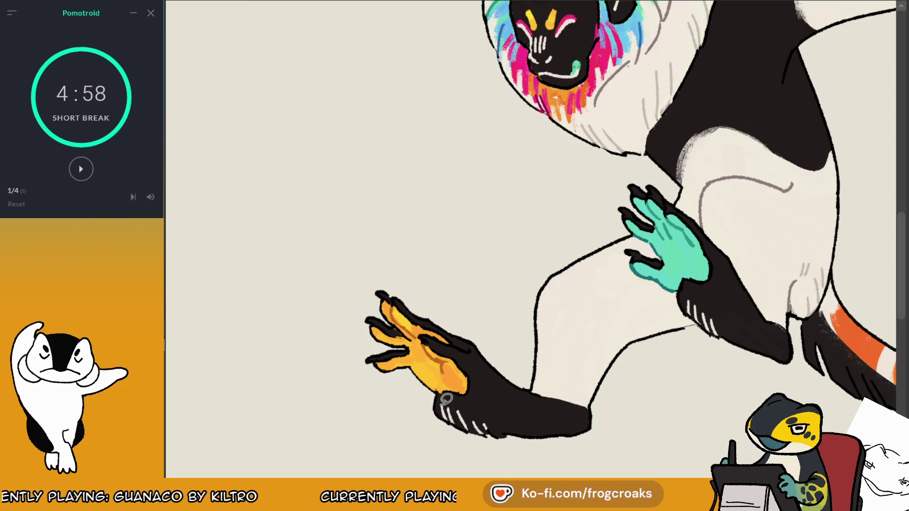
Step: Sample the hand's orange and paint and fill the lower, middle and top fingers orange
{"action": "left_click", "coordinate": [444, 355], "text": "alt"}
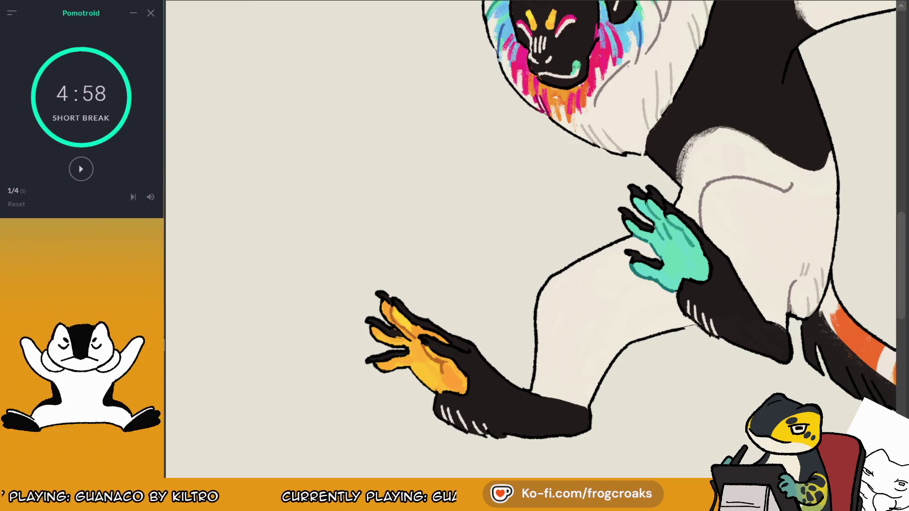
{"action": "left_click_drag", "start_coordinate": [374, 367], "coordinate": [438, 369]}
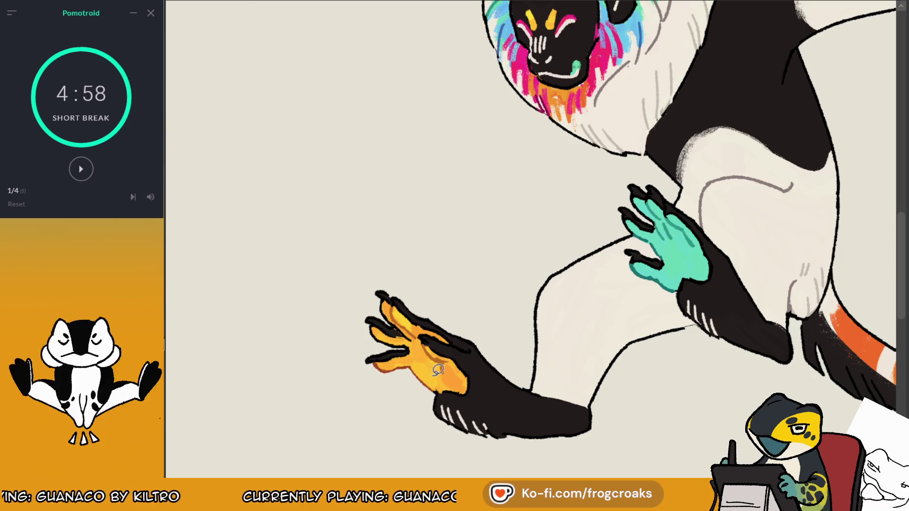
{"action": "left_click_drag", "start_coordinate": [372, 334], "coordinate": [415, 342]}
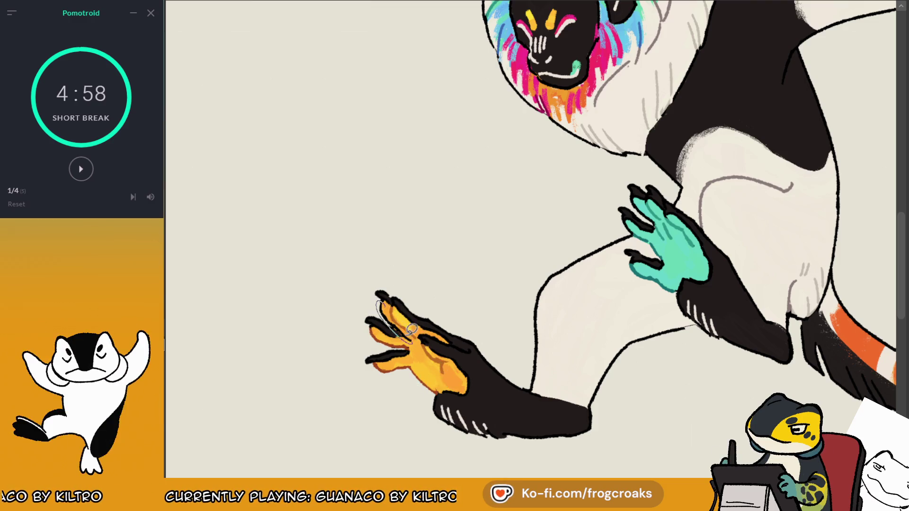
{"action": "left_click_drag", "start_coordinate": [411, 328], "coordinate": [425, 310]}
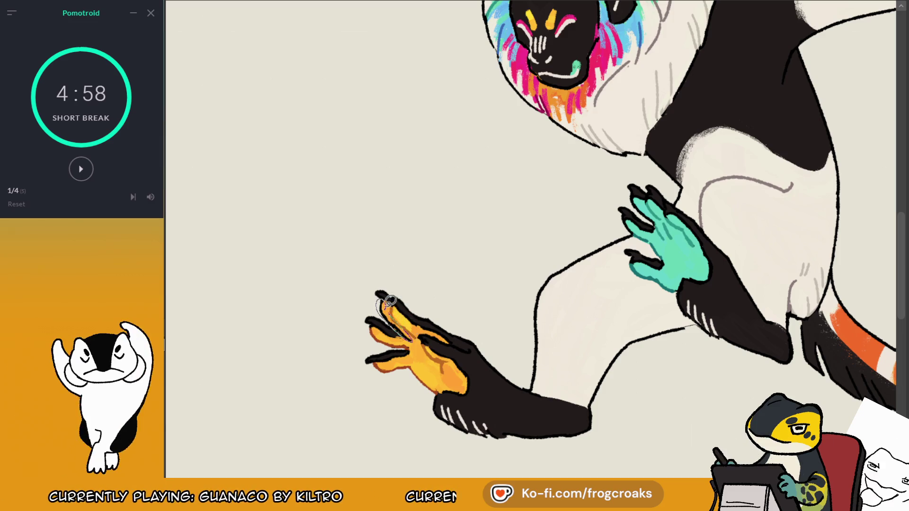
{"action": "left_click_drag", "start_coordinate": [390, 301], "coordinate": [400, 301]}
Step: Pan to the tail and fill its orange edge area
{"action": "left_click_drag", "start_coordinate": [895, 52], "coordinate": [786, 110]}
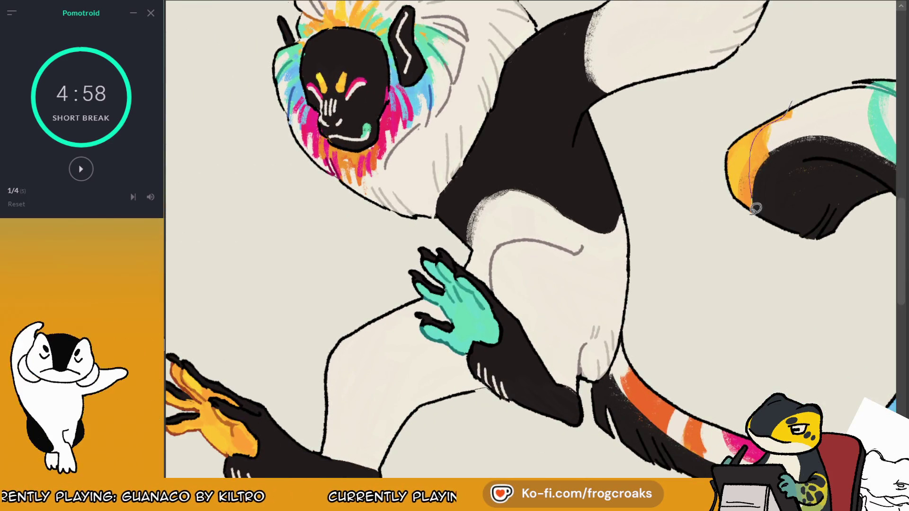
{"action": "left_click_drag", "start_coordinate": [756, 208], "coordinate": [786, 109]}
{"action": "scroll", "coordinate": [827, 70], "scroll_direction": "down", "scroll_amount": 5}
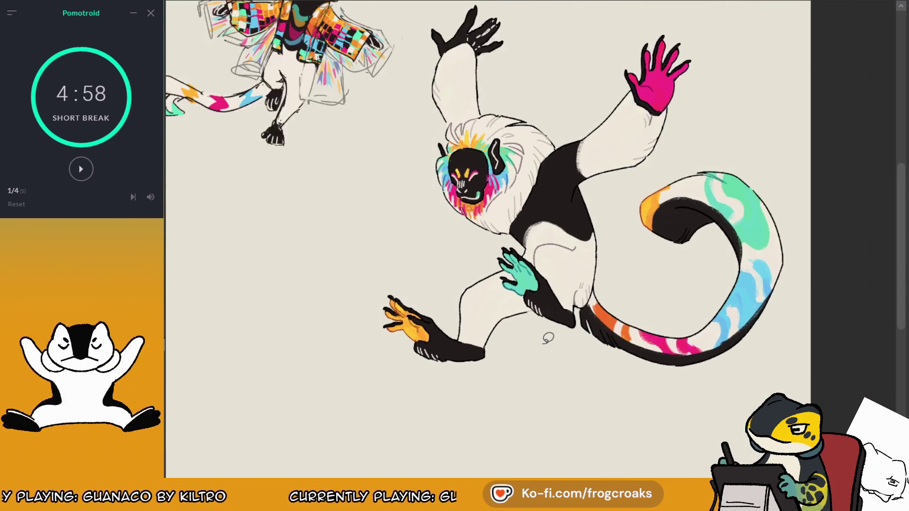
Step: Add a magenta mark to a tail stripe using colour sampled from the pink hand and ruff
{"action": "scroll", "coordinate": [497, 163], "scroll_direction": "up", "scroll_amount": 4}
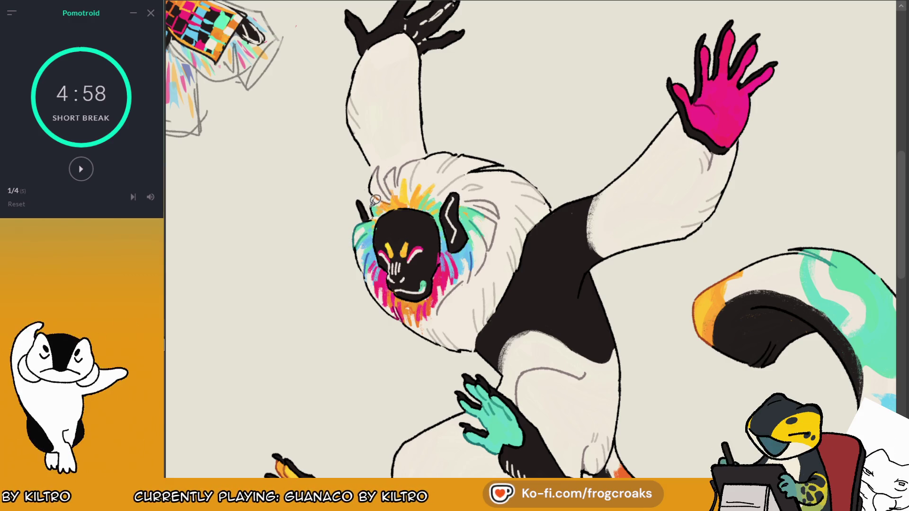
{"action": "left_click_drag", "start_coordinate": [375, 200], "coordinate": [403, 179]}
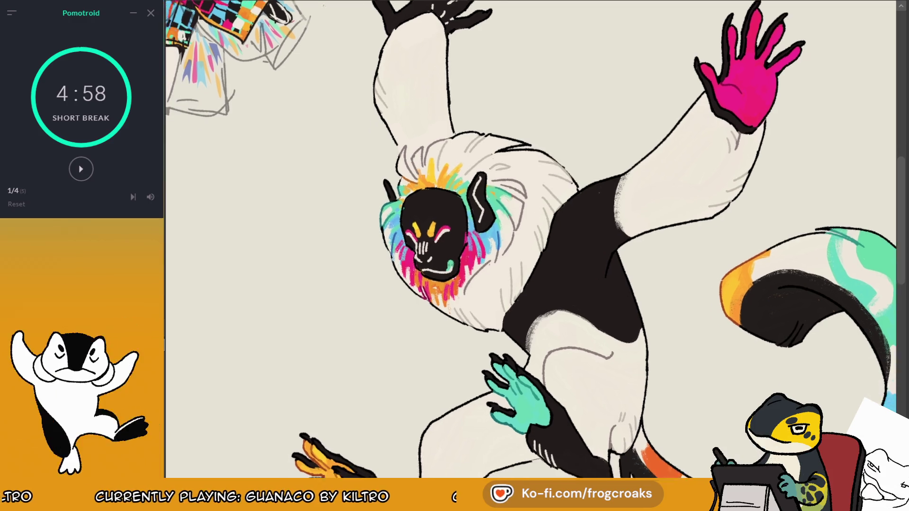
{"action": "left_click_drag", "start_coordinate": [479, 210], "coordinate": [521, 171]}
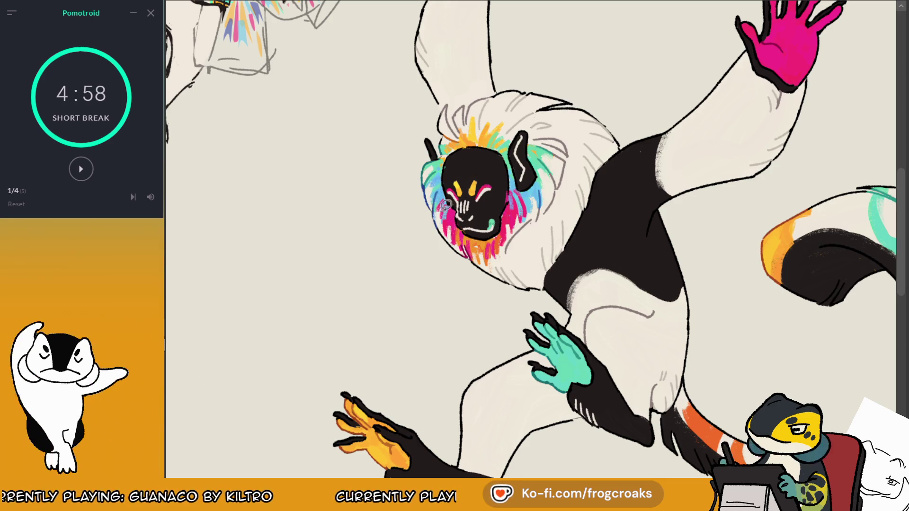
{"action": "left_click", "coordinate": [777, 43], "text": "ctrl"}
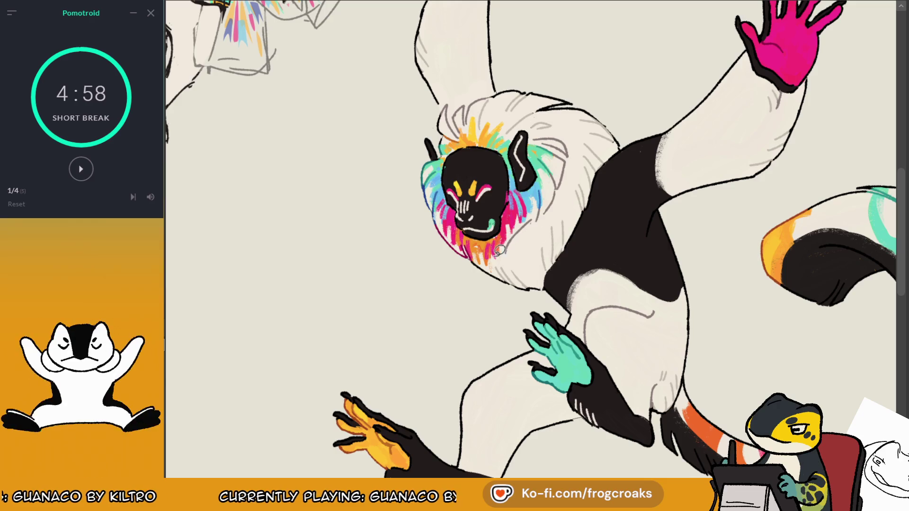
{"action": "left_click_drag", "start_coordinate": [474, 199], "coordinate": [403, 85]}
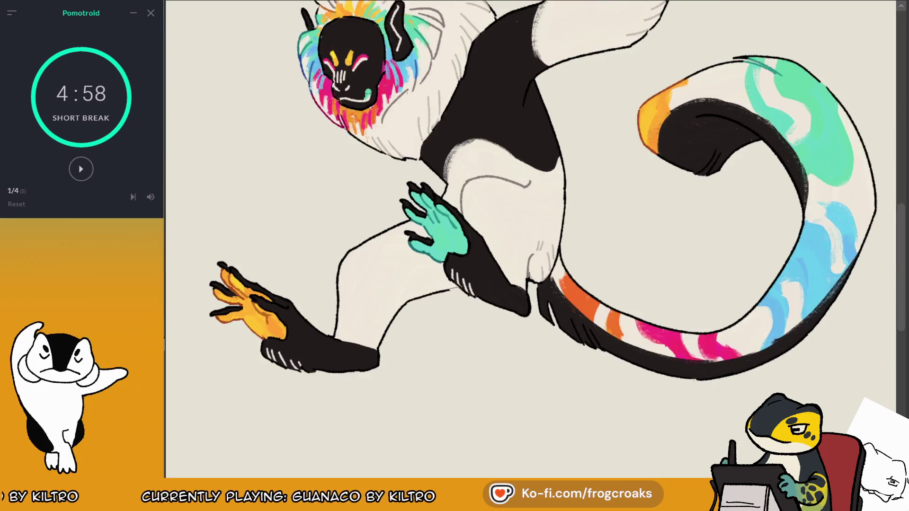
{"action": "left_click_drag", "start_coordinate": [876, 22], "coordinate": [817, 36]}
{"action": "left_click", "coordinate": [317, 137], "text": "ctrl"}
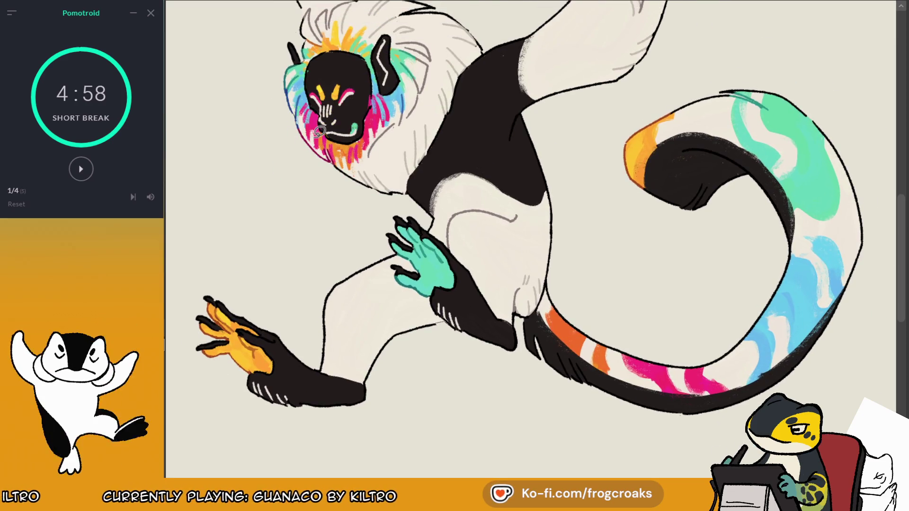
{"action": "left_click_drag", "start_coordinate": [697, 355], "coordinate": [692, 370]}
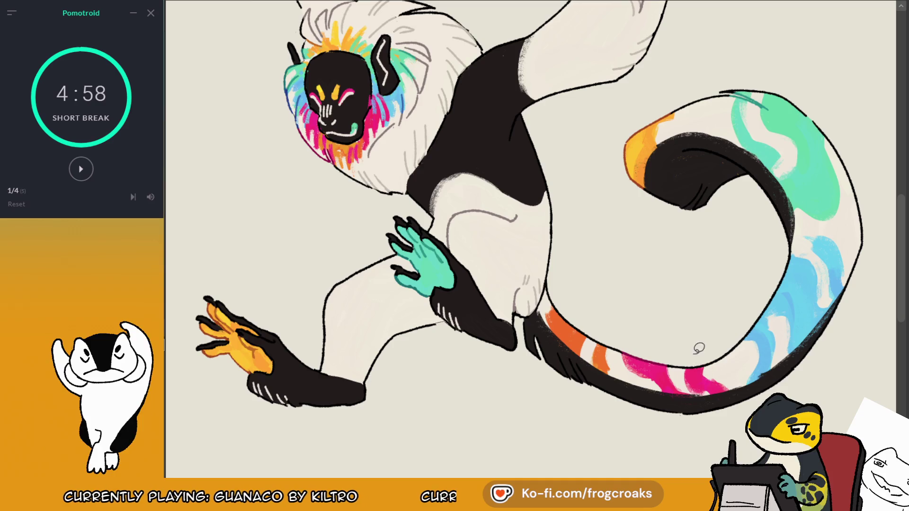
Step: Add a thin blue inner-edge stroke, clear stray top strokes, and fill the lower stripe solid orange
{"action": "left_click", "coordinate": [289, 94], "text": "ctrl"}
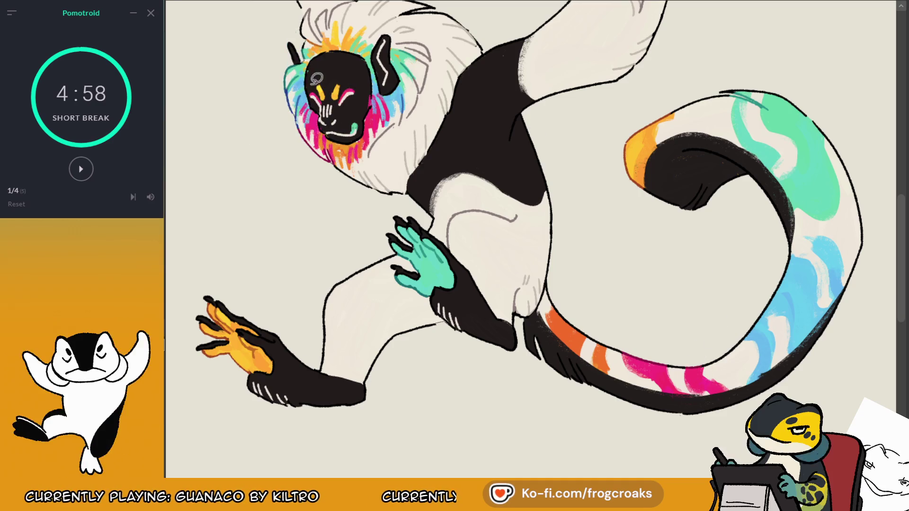
{"action": "left_click_drag", "start_coordinate": [789, 260], "coordinate": [764, 323]}
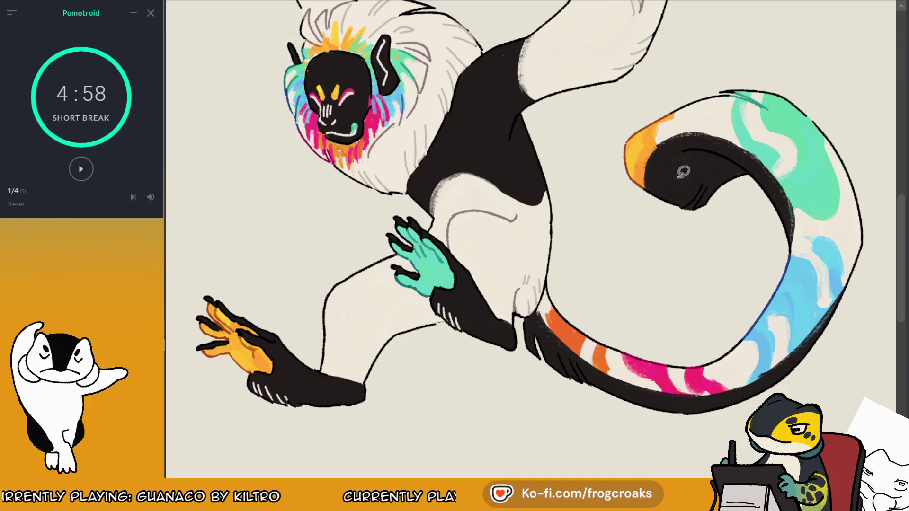
{"action": "left_click", "coordinate": [290, 74], "text": "ctrl"}
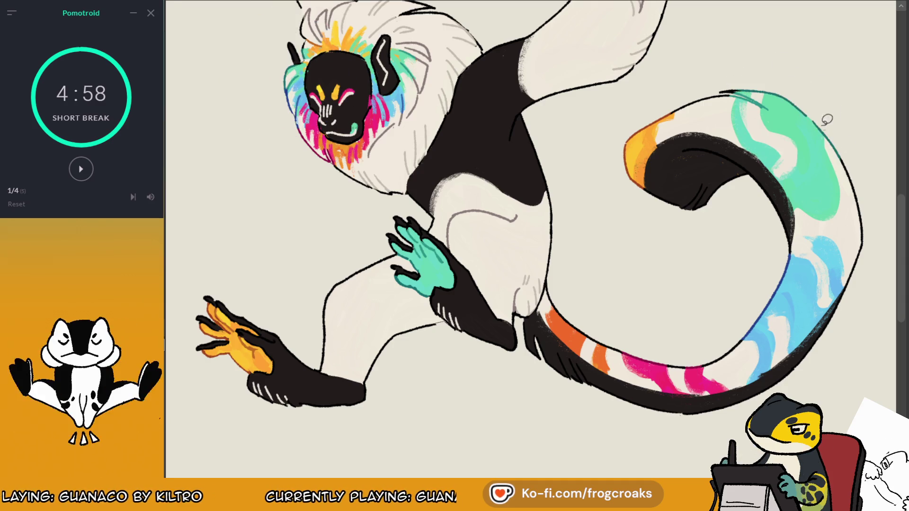
{"action": "left_click_drag", "start_coordinate": [716, 79], "coordinate": [823, 136]}
{"action": "left_click_drag", "start_coordinate": [793, 109], "coordinate": [858, 88]}
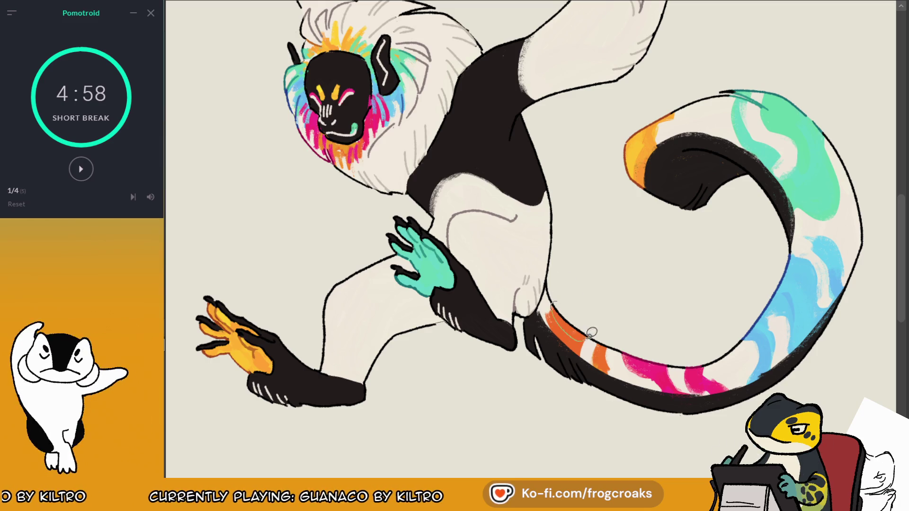
{"action": "left_click_drag", "start_coordinate": [592, 333], "coordinate": [600, 330]}
{"action": "scroll", "coordinate": [616, 313], "scroll_direction": "down", "scroll_amount": 5}
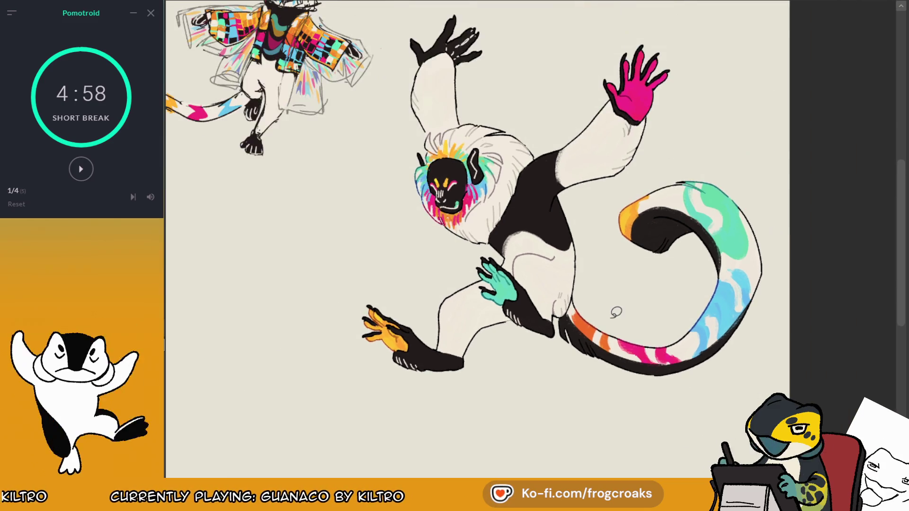
Step: Brush the hand's sampled teal onto its upper fingers, then sample the raised hand's pink
{"action": "scroll", "coordinate": [521, 246], "scroll_direction": "up", "scroll_amount": 3}
{"action": "scroll", "coordinate": [490, 221], "scroll_direction": "up", "scroll_amount": 3}
{"action": "left_click", "coordinate": [420, 351], "text": "ctrl"}
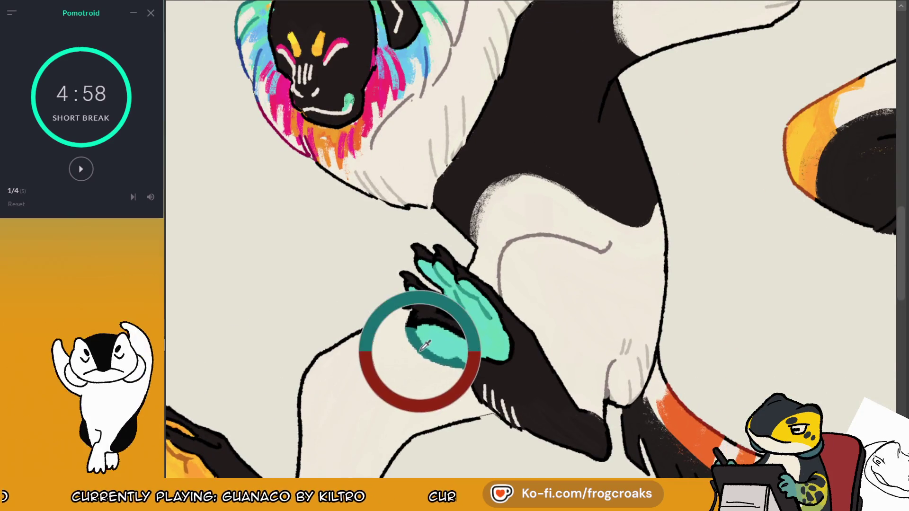
{"action": "left_click_drag", "start_coordinate": [419, 255], "coordinate": [451, 257]}
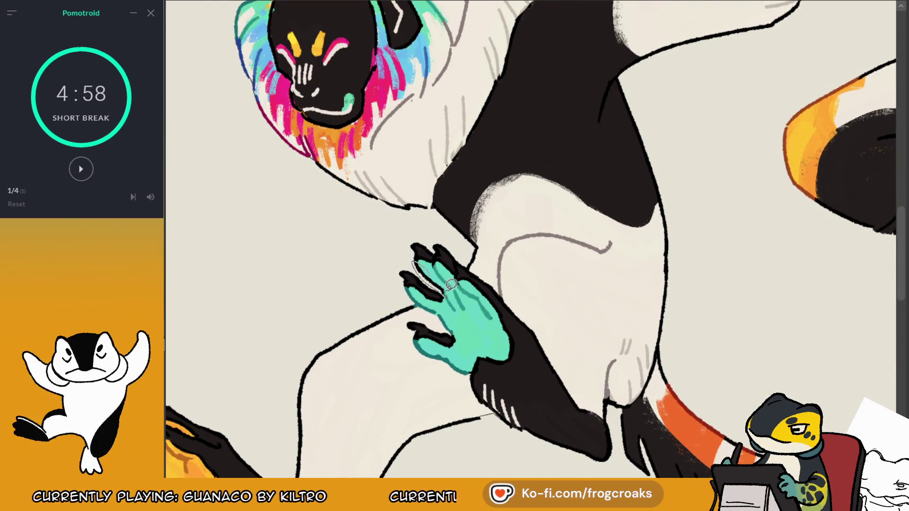
{"action": "scroll", "coordinate": [452, 257], "scroll_direction": "down", "scroll_amount": 5}
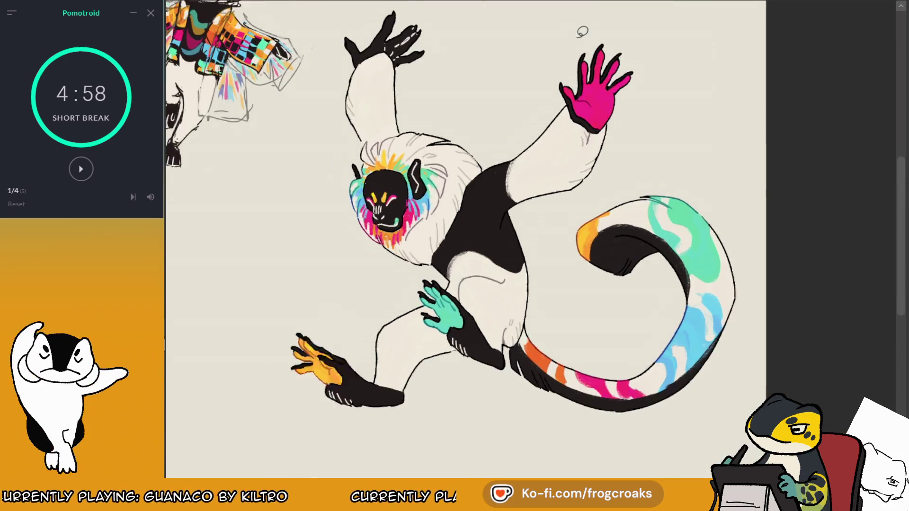
{"action": "scroll", "coordinate": [578, 38], "scroll_direction": "up", "scroll_amount": 5}
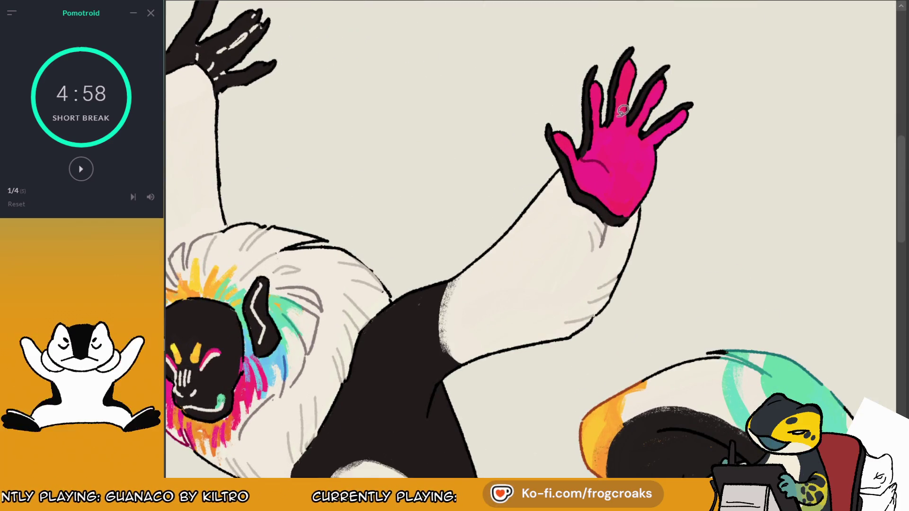
{"action": "left_click", "coordinate": [591, 161], "text": "ctrl"}
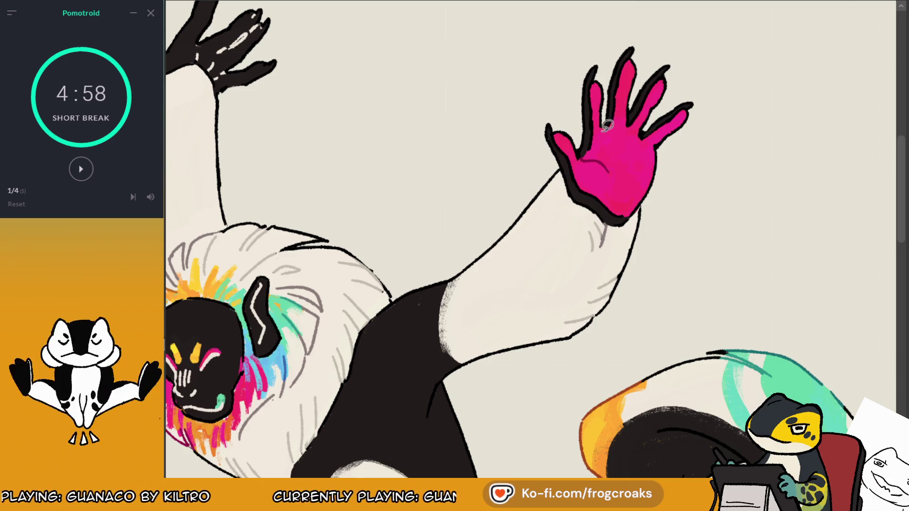
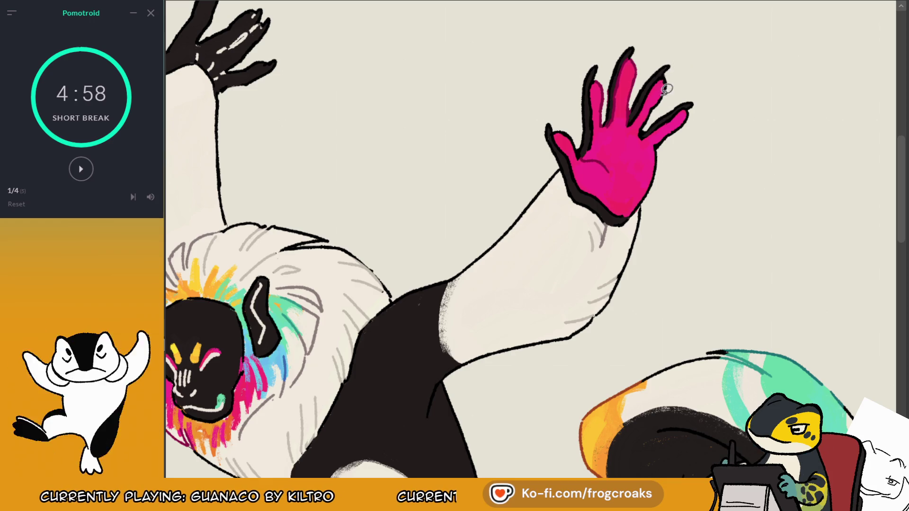
Step: Fill the raised hand's ring and pinky fingers pink and outline its lower edge
{"action": "left_click_drag", "start_coordinate": [653, 86], "coordinate": [644, 131]}
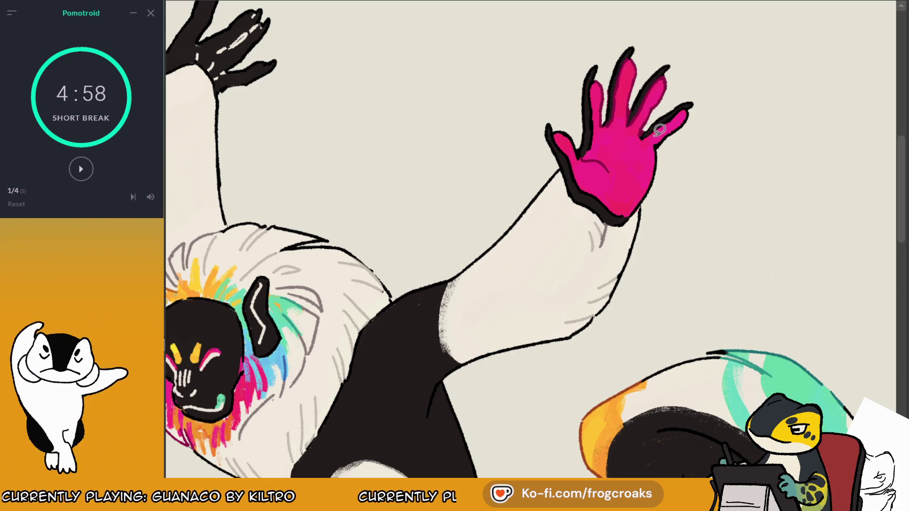
{"action": "left_click_drag", "start_coordinate": [655, 77], "coordinate": [647, 118]}
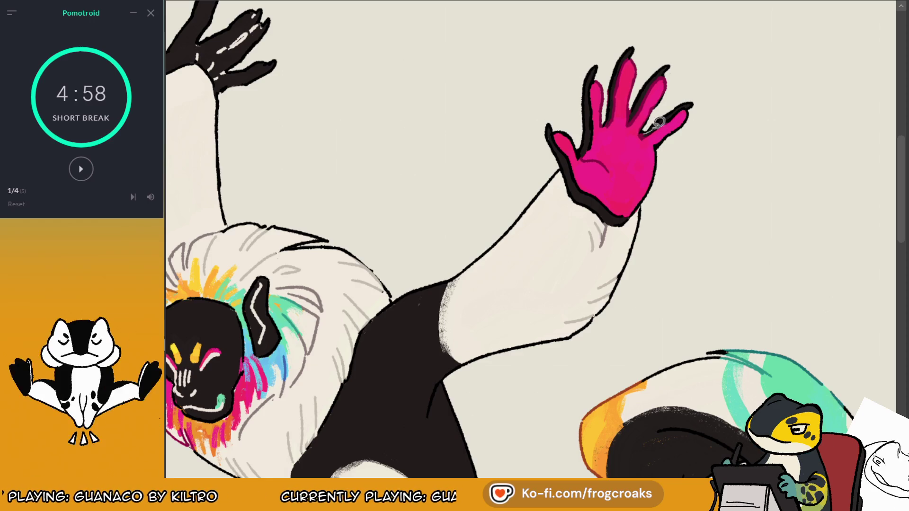
{"action": "left_click_drag", "start_coordinate": [698, 118], "coordinate": [640, 193]}
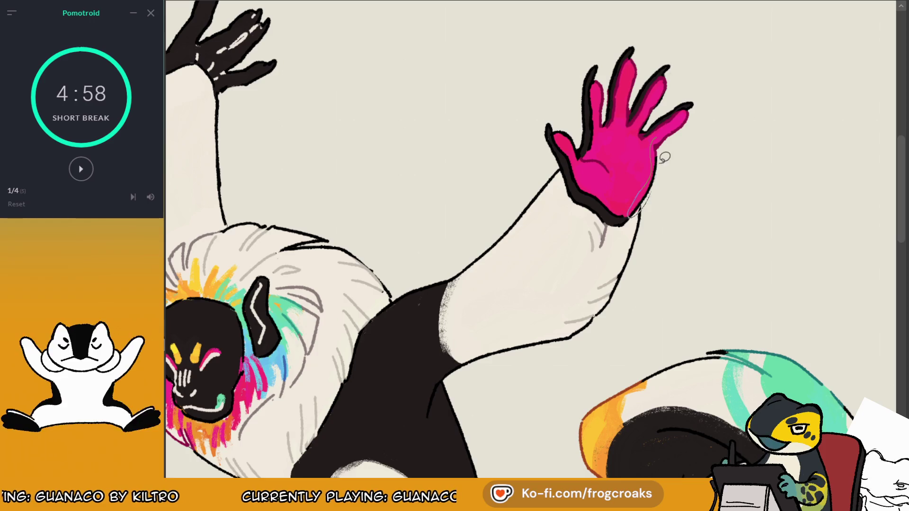
{"action": "left_click_drag", "start_coordinate": [552, 134], "coordinate": [639, 209]}
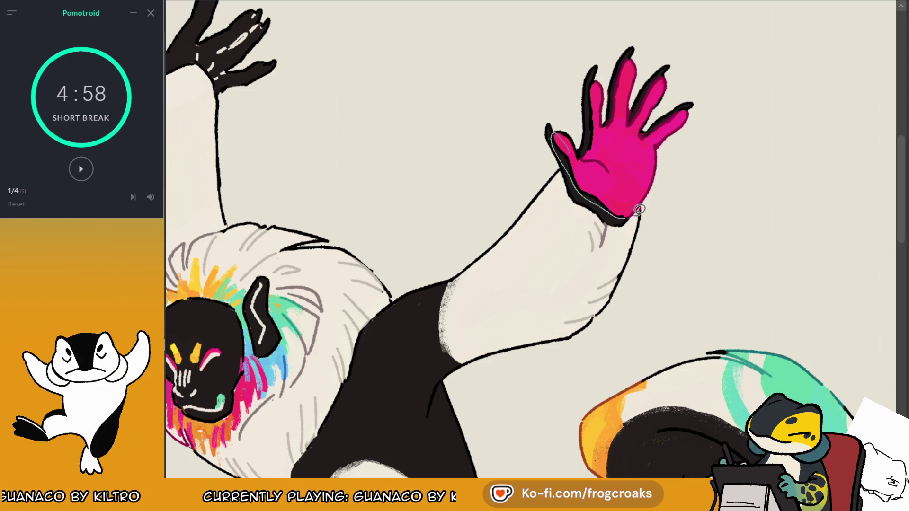
Step: Sample the teal and tidy the teal hand's lower edge, finger edge and black middle finger
{"action": "scroll", "coordinate": [639, 209], "scroll_direction": "down", "scroll_amount": 3}
{"action": "scroll", "coordinate": [639, 209], "scroll_direction": "down", "scroll_amount": 2}
{"action": "scroll", "coordinate": [456, 353], "scroll_direction": "up", "scroll_amount": 5}
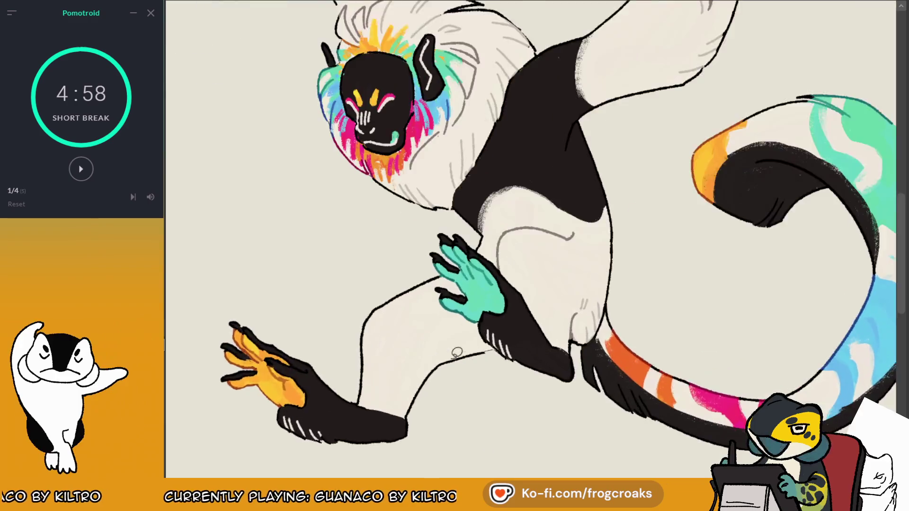
{"action": "scroll", "coordinate": [457, 353], "scroll_direction": "up", "scroll_amount": 3}
{"action": "left_click", "coordinate": [528, 286], "text": "ctrl"}
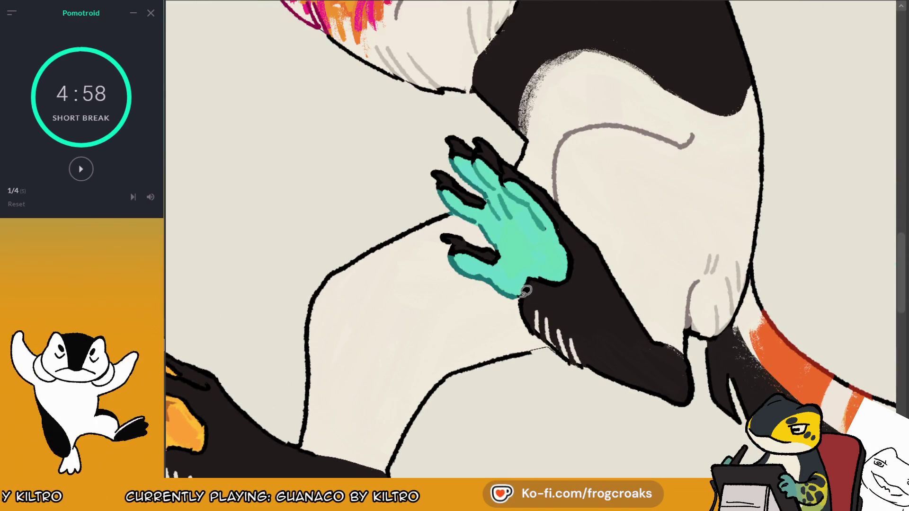
{"action": "mouse_move", "coordinate": [582, 284]}
{"action": "left_mouse_down"}
{"action": "mouse_move", "coordinate": [555, 237]}
{"action": "mouse_move", "coordinate": [568, 244]}
{"action": "left_mouse_up"}
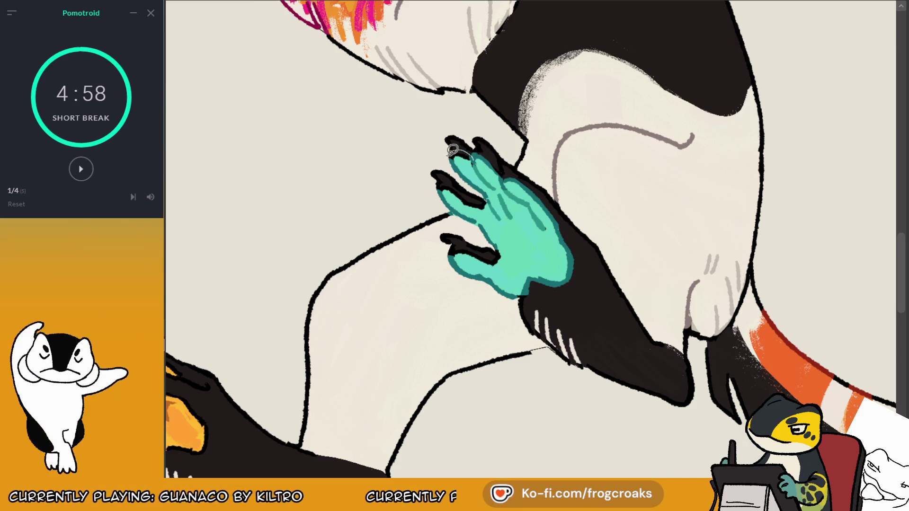
{"action": "scroll", "coordinate": [482, 158], "scroll_direction": "down", "scroll_amount": 2}
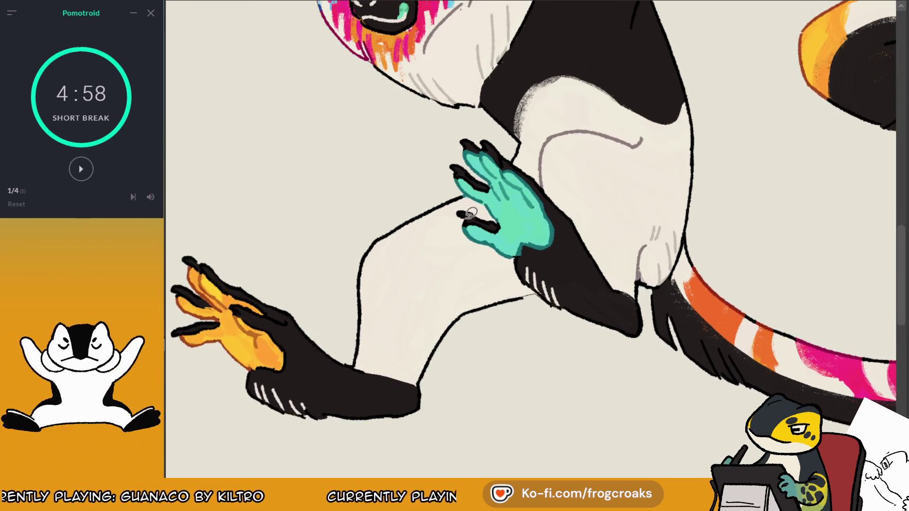
{"action": "mouse_move", "coordinate": [476, 217]}
{"action": "left_mouse_down"}
{"action": "mouse_move", "coordinate": [517, 211]}
{"action": "mouse_move", "coordinate": [466, 156]}
{"action": "mouse_move", "coordinate": [459, 166]}
{"action": "left_mouse_up"}
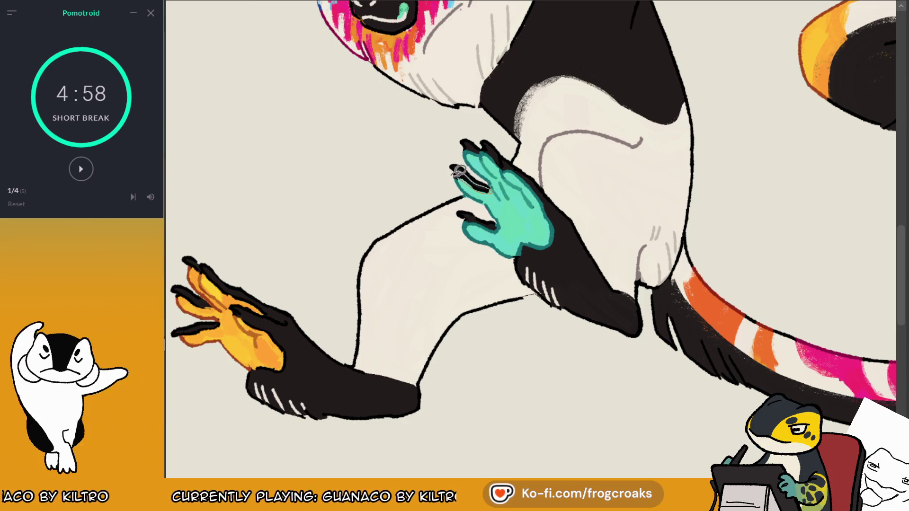
{"action": "left_click_drag", "start_coordinate": [467, 184], "coordinate": [488, 181]}
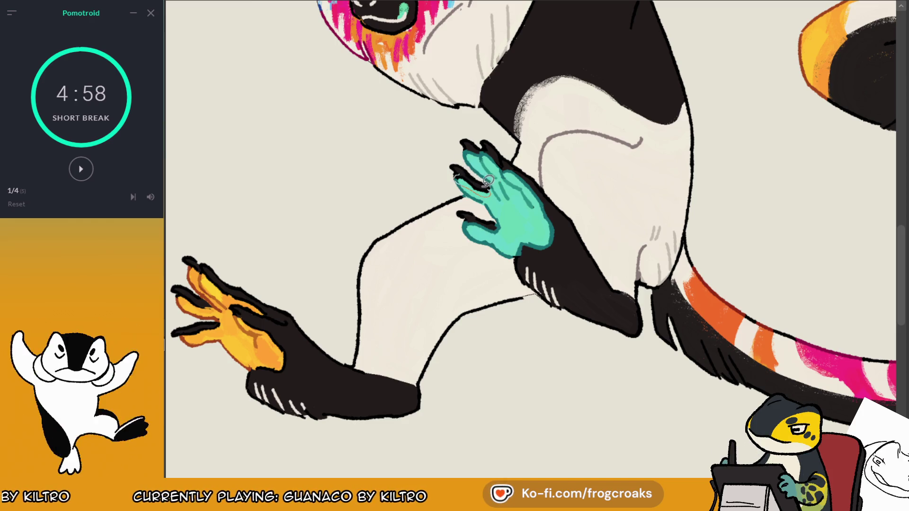
Step: Shape the orange hand's lower, middle and upper finger edges with darker orange
{"action": "scroll", "coordinate": [474, 164], "scroll_direction": "down", "scroll_amount": 3}
{"action": "scroll", "coordinate": [303, 223], "scroll_direction": "up", "scroll_amount": 4}
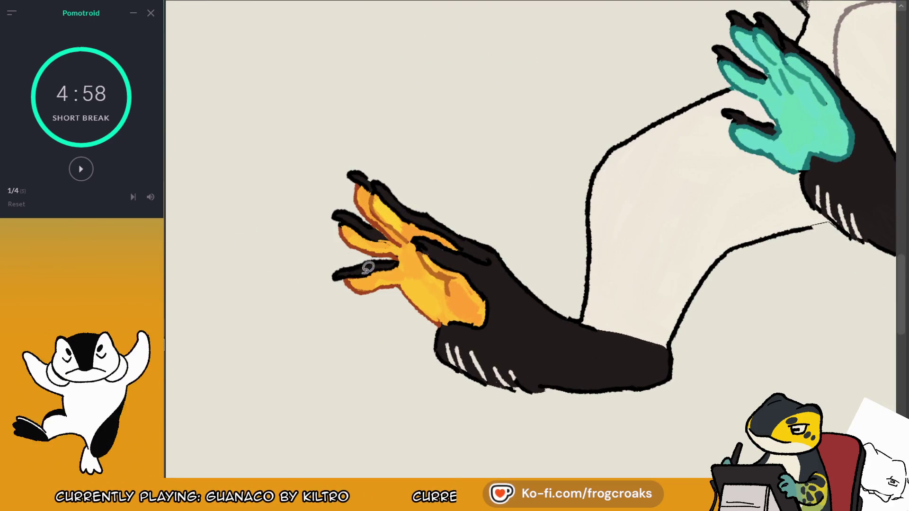
{"action": "mouse_move", "coordinate": [350, 279]}
{"action": "left_mouse_down"}
{"action": "mouse_move", "coordinate": [396, 270]}
{"action": "mouse_move", "coordinate": [371, 249]}
{"action": "left_mouse_up"}
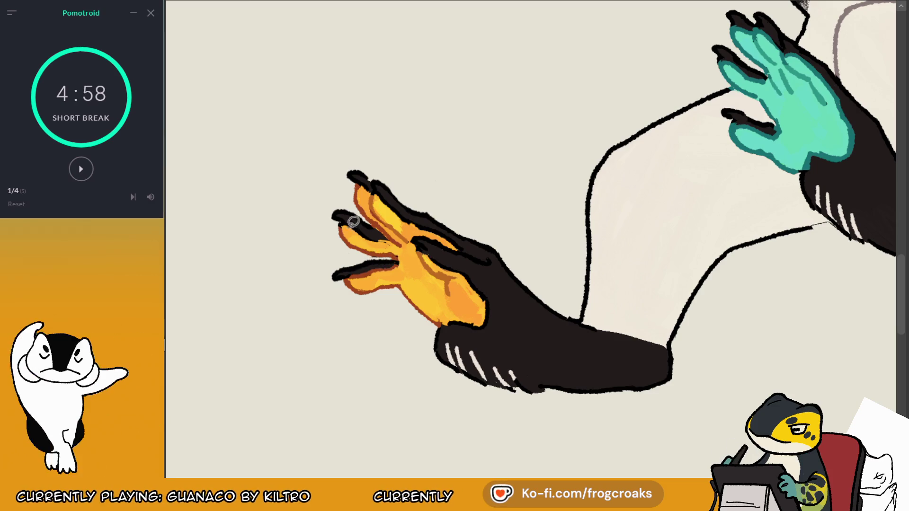
{"action": "left_click_drag", "start_coordinate": [339, 224], "coordinate": [383, 242]}
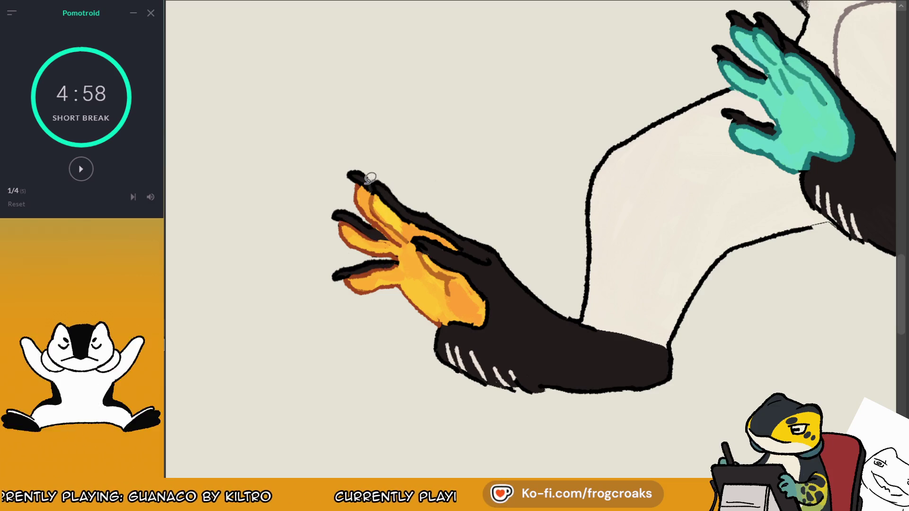
{"action": "left_click_drag", "start_coordinate": [392, 194], "coordinate": [464, 247]}
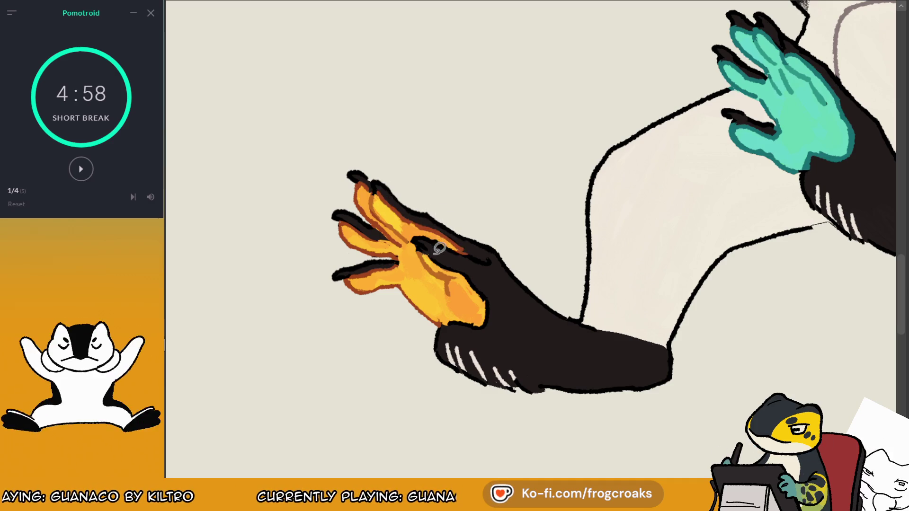
{"action": "left_click_drag", "start_coordinate": [481, 303], "coordinate": [478, 271]}
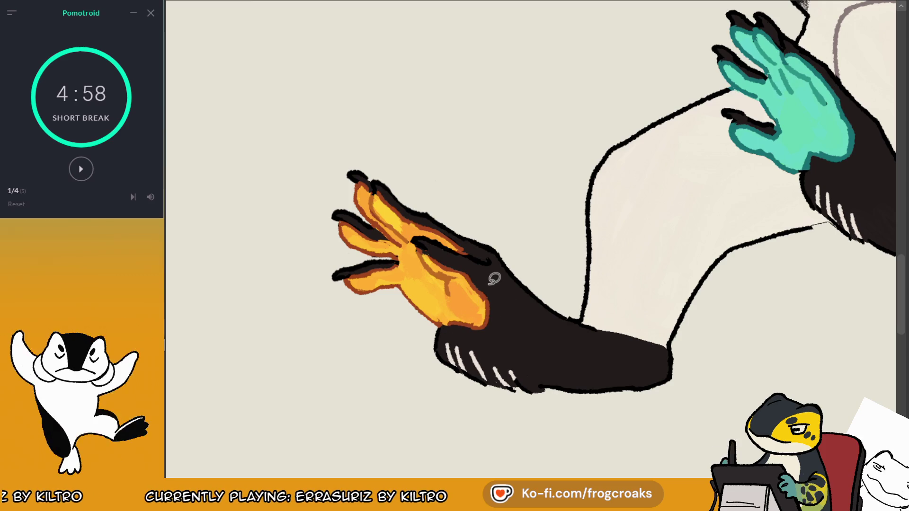
{"action": "scroll", "coordinate": [447, 264], "scroll_direction": "down", "scroll_amount": 2}
{"action": "scroll", "coordinate": [447, 265], "scroll_direction": "down", "scroll_amount": 3}
Step: Fill the gap between arm and torso and the left torso edge with black
{"action": "scroll", "coordinate": [447, 265], "scroll_direction": "down", "scroll_amount": 1}
{"action": "scroll", "coordinate": [447, 265], "scroll_direction": "down", "scroll_amount": 1}
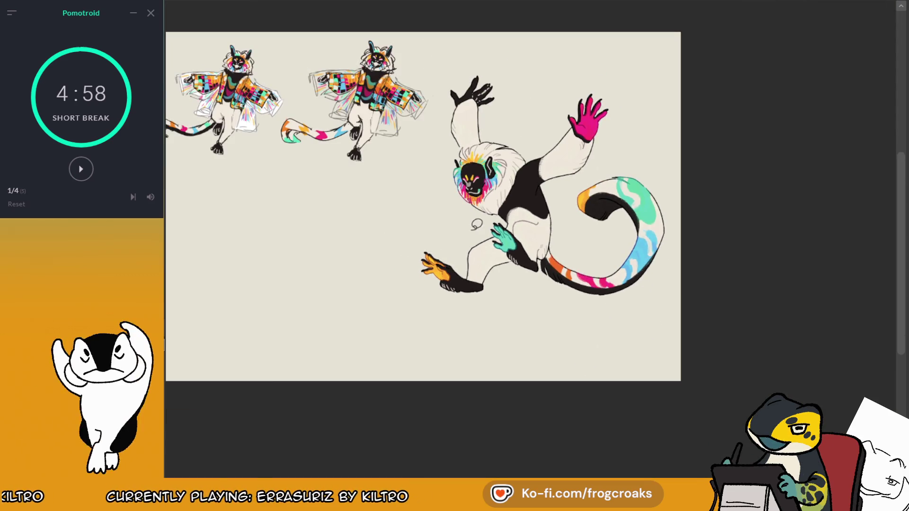
{"action": "scroll", "coordinate": [538, 201], "scroll_direction": "up", "scroll_amount": 1}
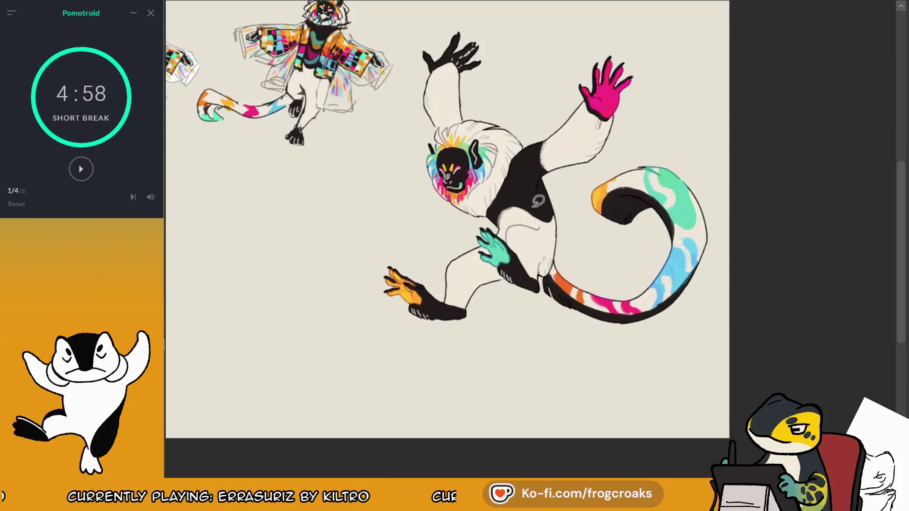
{"action": "scroll", "coordinate": [542, 194], "scroll_direction": "up", "scroll_amount": 1}
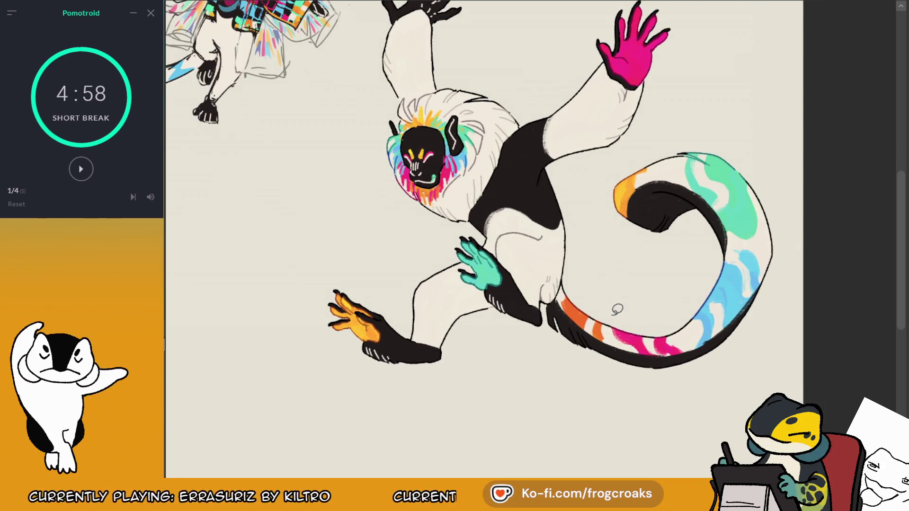
{"action": "scroll", "coordinate": [447, 106], "scroll_direction": "up", "scroll_amount": 1}
{"action": "scroll", "coordinate": [447, 106], "scroll_direction": "up", "scroll_amount": 1}
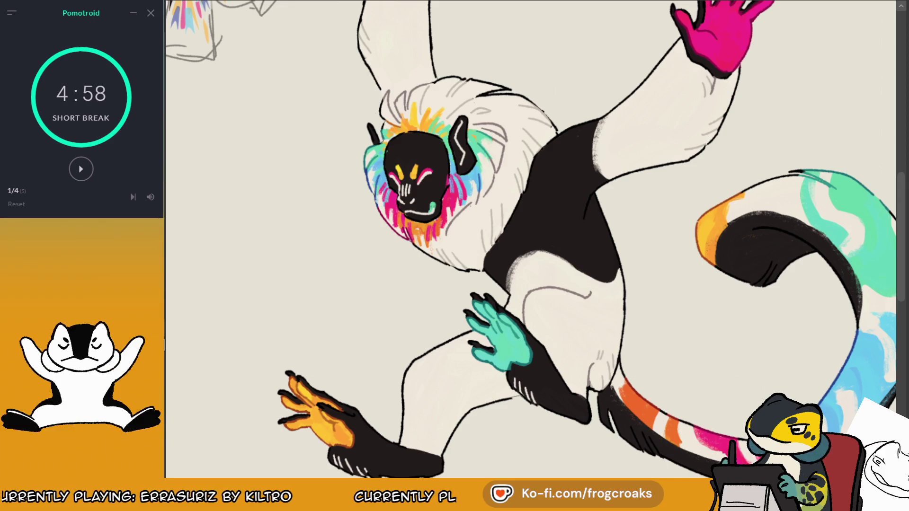
{"action": "scroll", "coordinate": [513, 149], "scroll_direction": "down", "scroll_amount": 2}
{"action": "scroll", "coordinate": [513, 149], "scroll_direction": "up", "scroll_amount": 1}
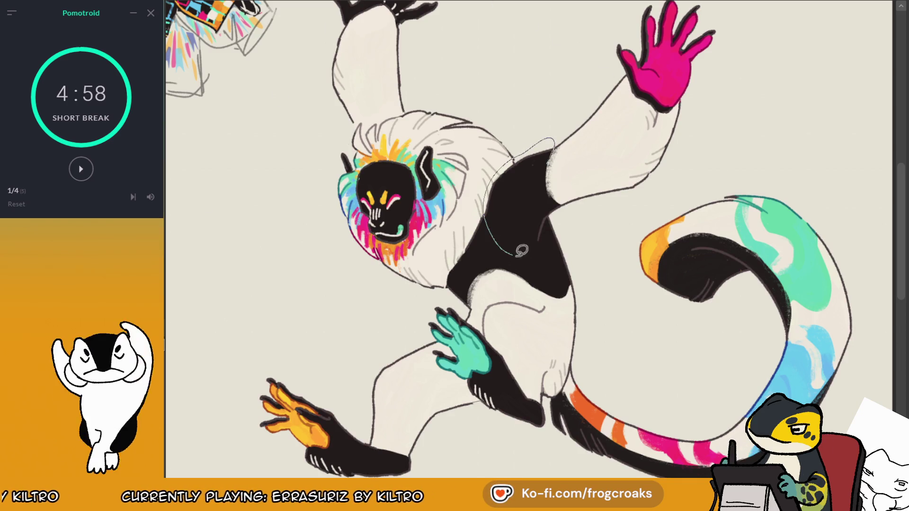
{"action": "left_click_drag", "start_coordinate": [522, 251], "coordinate": [566, 198]}
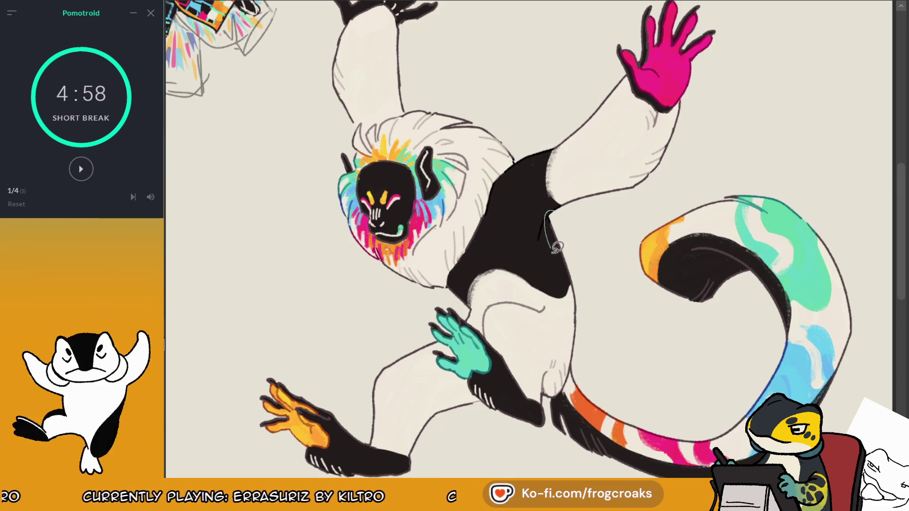
{"action": "left_click_drag", "start_coordinate": [476, 298], "coordinate": [451, 279]}
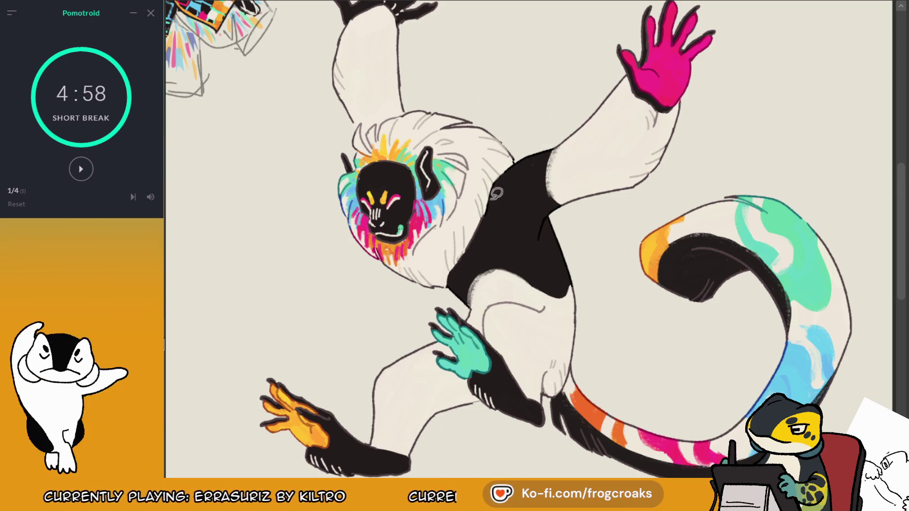
Step: Fill out the left ear and reshape the top of the face in black
{"action": "left_click_drag", "start_coordinate": [362, 171], "coordinate": [353, 174]}
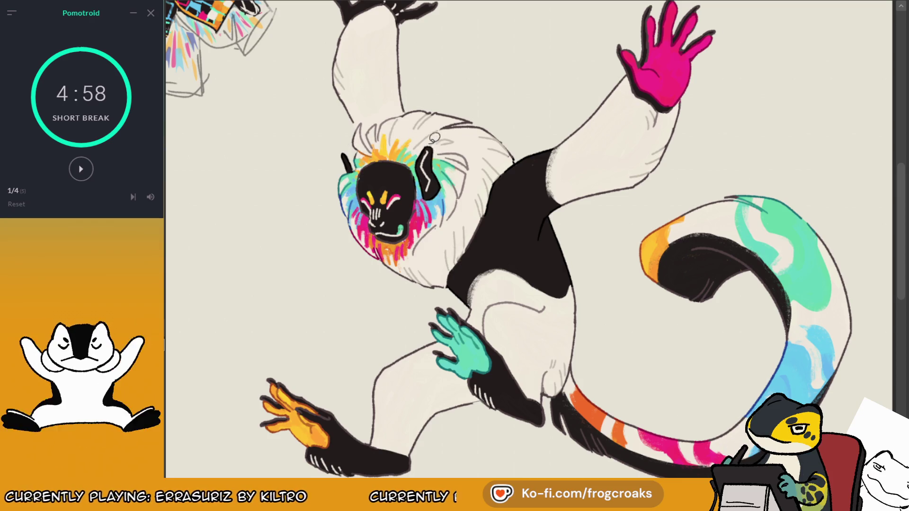
{"action": "left_click_drag", "start_coordinate": [412, 162], "coordinate": [368, 200]}
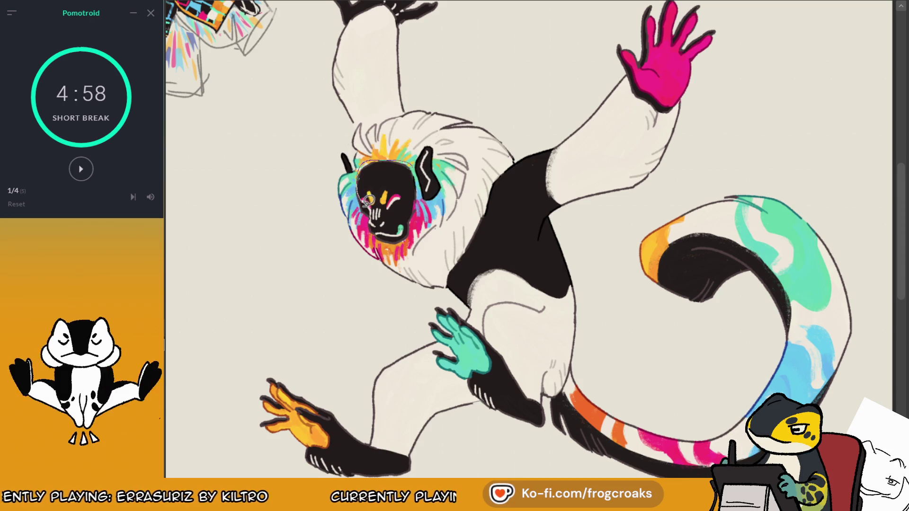
{"action": "left_click_drag", "start_coordinate": [411, 238], "coordinate": [419, 168]}
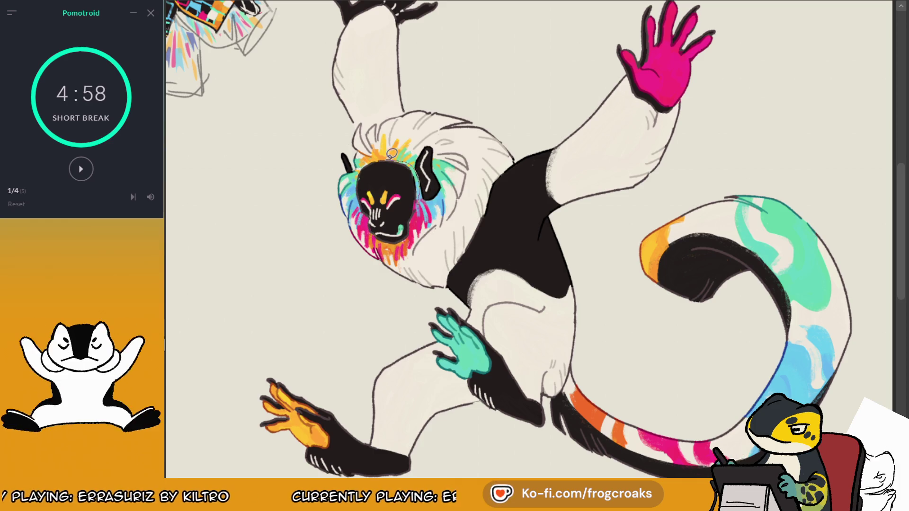
{"action": "left_click_drag", "start_coordinate": [390, 240], "coordinate": [389, 243]}
{"action": "scroll", "coordinate": [391, 241], "scroll_direction": "up", "scroll_amount": 3}
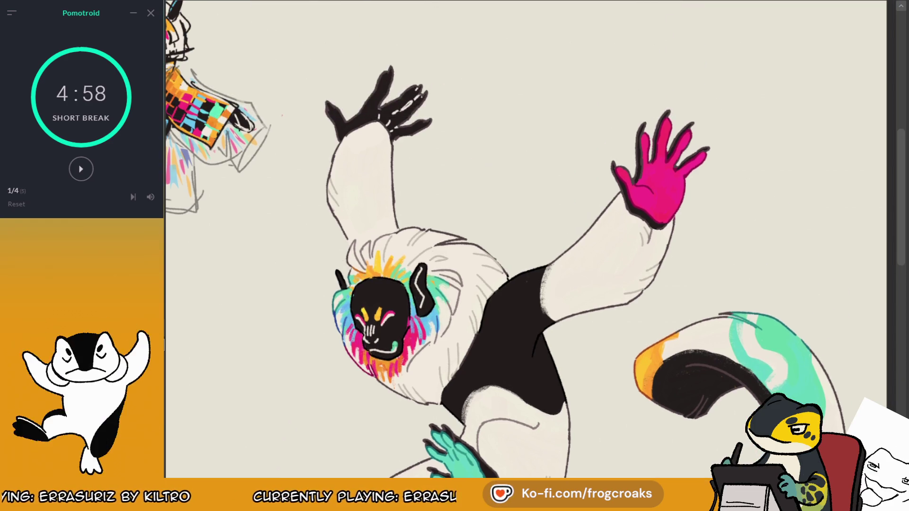
Step: Reshape the black hand's outline and the pink hand's edges with lasso fills
{"action": "mouse_move", "coordinate": [353, 125]}
{"action": "left_mouse_down"}
{"action": "mouse_move", "coordinate": [415, 154]}
{"action": "mouse_move", "coordinate": [393, 129]}
{"action": "left_mouse_up"}
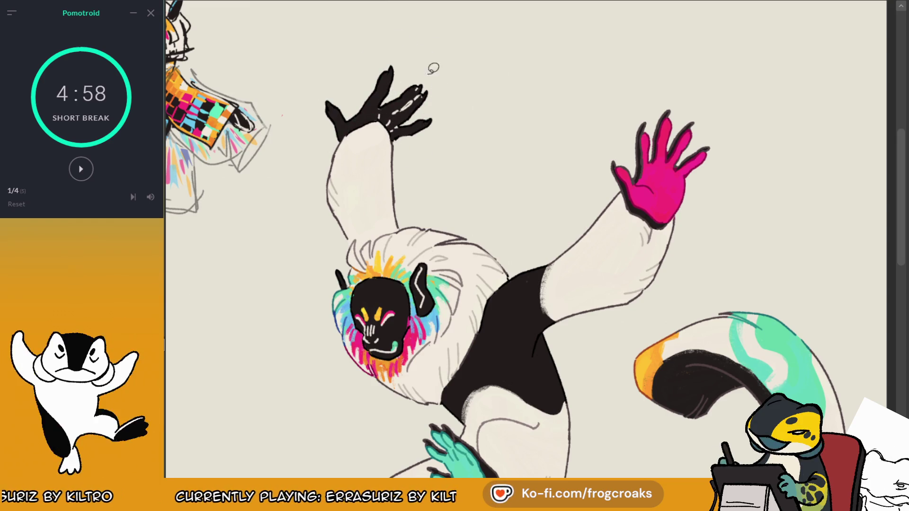
{"action": "left_click_drag", "start_coordinate": [620, 152], "coordinate": [655, 223]}
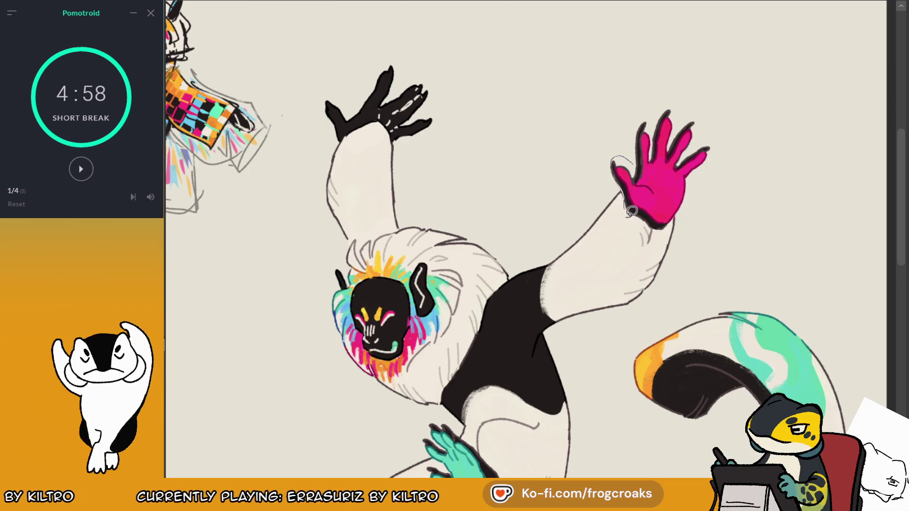
{"action": "left_click_drag", "start_coordinate": [718, 159], "coordinate": [660, 148]}
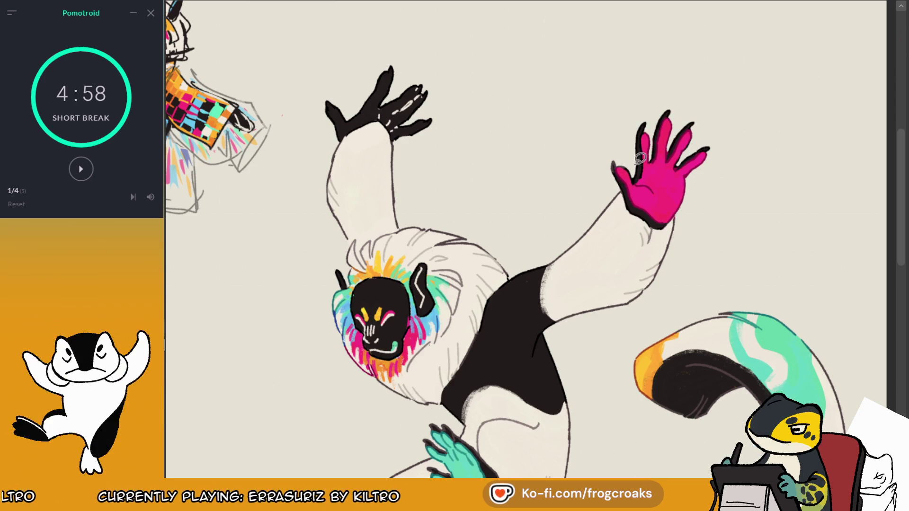
Step: Sample the chest's cream fur colour and brush highlight strokes along the black tail tip
{"action": "left_click_drag", "start_coordinate": [676, 101], "coordinate": [786, 100]}
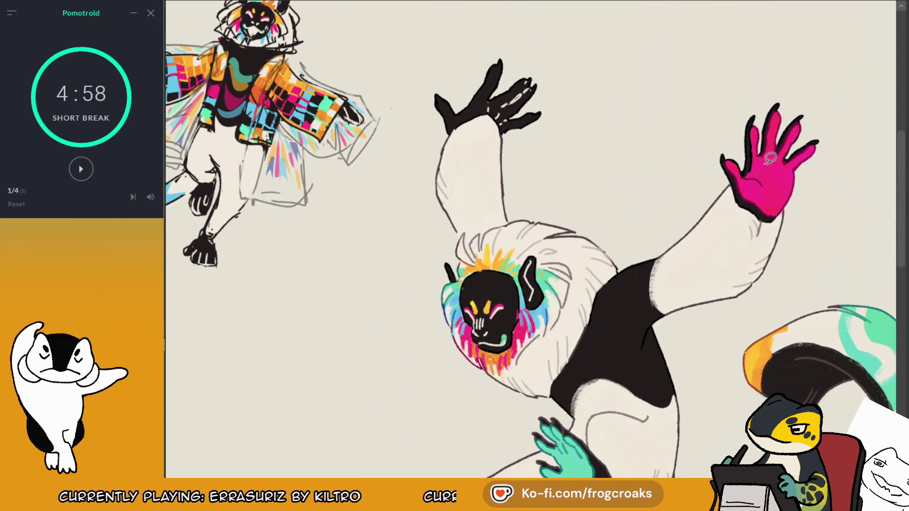
{"action": "mouse_move", "coordinate": [770, 159]}
{"action": "left_mouse_down"}
{"action": "mouse_move", "coordinate": [804, 47]}
{"action": "mouse_move", "coordinate": [738, 125]}
{"action": "mouse_move", "coordinate": [845, 156]}
{"action": "mouse_move", "coordinate": [760, 158]}
{"action": "left_mouse_up"}
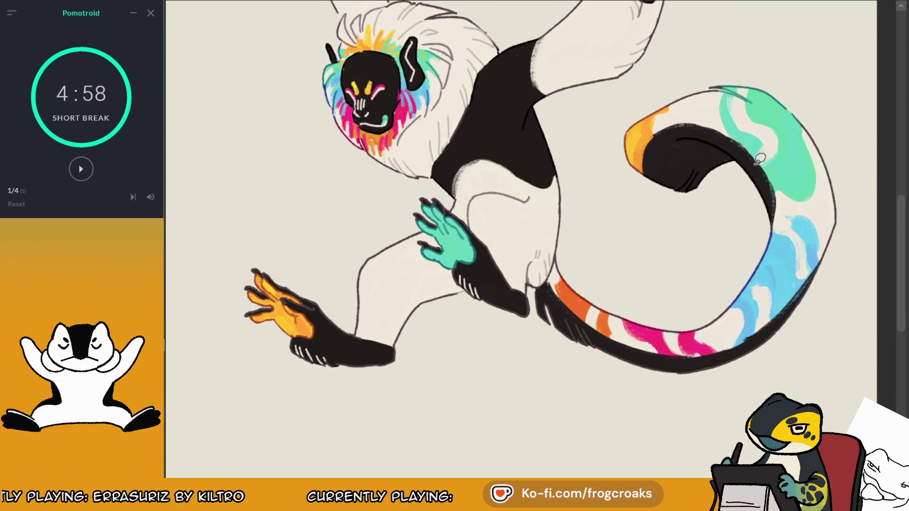
{"action": "left_click", "coordinate": [431, 124], "text": "ctrl"}
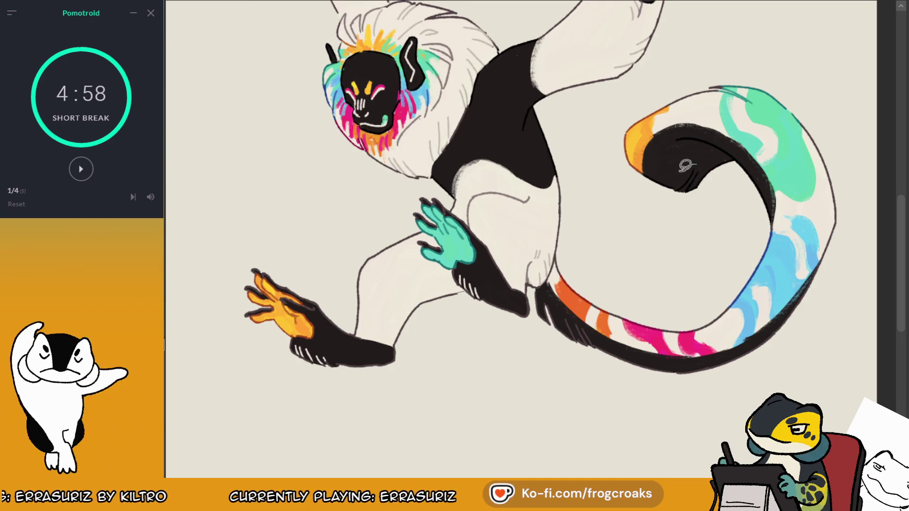
{"action": "mouse_move", "coordinate": [677, 189]}
{"action": "left_mouse_down"}
{"action": "mouse_move", "coordinate": [700, 171]}
{"action": "mouse_move", "coordinate": [677, 140]}
{"action": "left_mouse_up"}
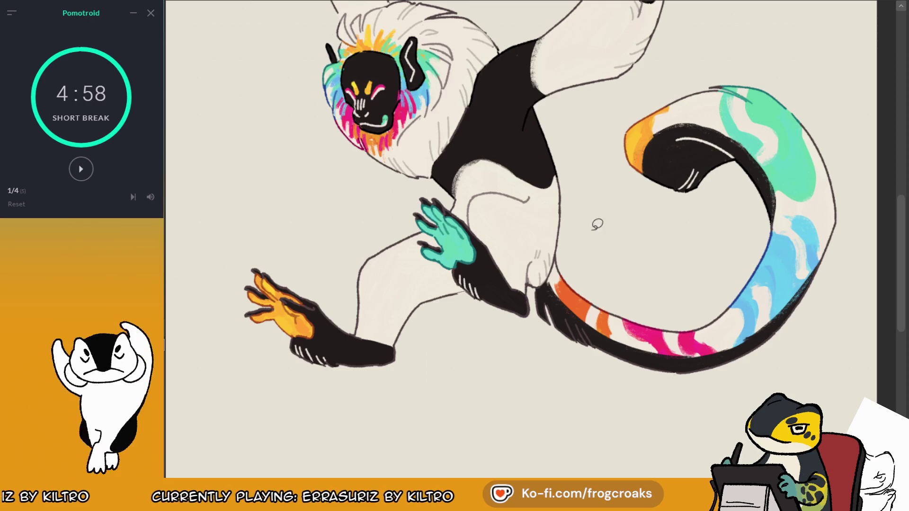
Step: Ink thin dark outlines on the teal hand and leg, and fill around the orange hand and tail underside
{"action": "left_click_drag", "start_coordinate": [523, 303], "coordinate": [500, 260]}
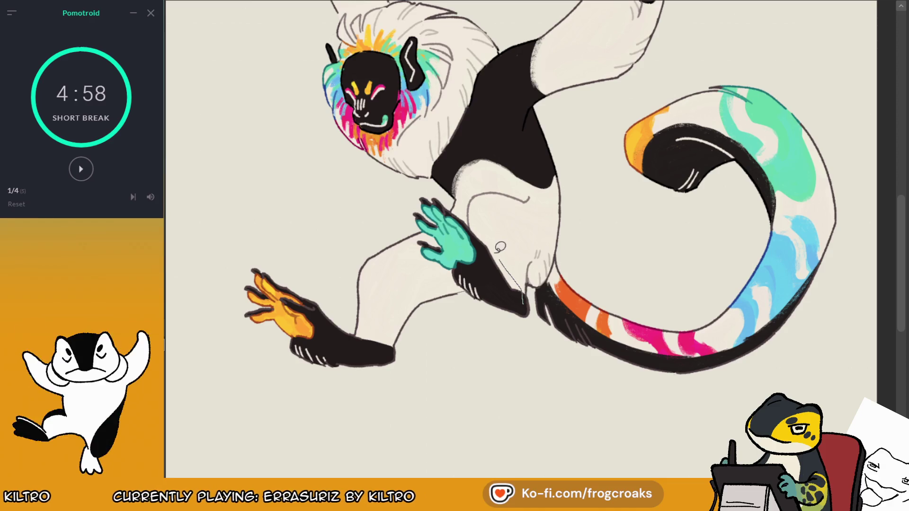
{"action": "mouse_move", "coordinate": [471, 216]}
{"action": "left_mouse_down"}
{"action": "mouse_move", "coordinate": [432, 265]}
{"action": "mouse_move", "coordinate": [530, 302]}
{"action": "left_mouse_up"}
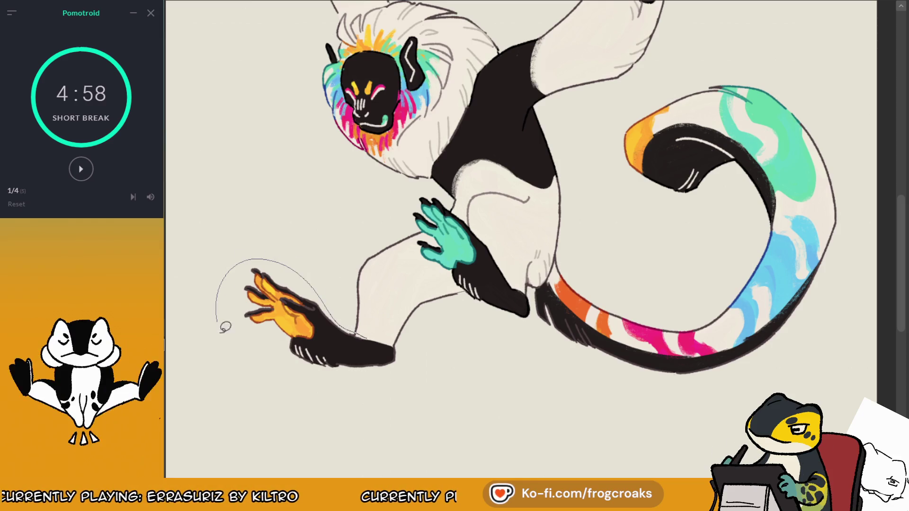
{"action": "left_click_drag", "start_coordinate": [225, 327], "coordinate": [396, 325]}
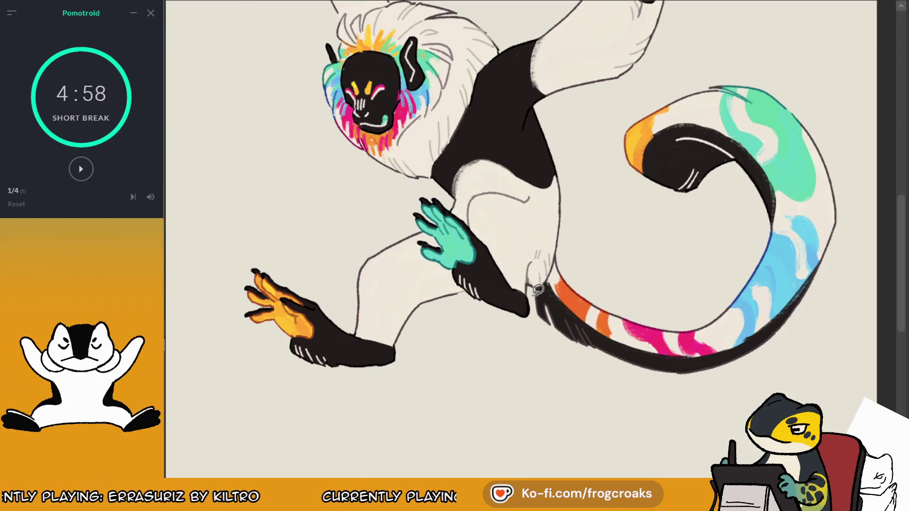
{"action": "mouse_move", "coordinate": [538, 290]}
{"action": "left_mouse_down"}
{"action": "mouse_move", "coordinate": [805, 308]}
{"action": "mouse_move", "coordinate": [825, 260]}
{"action": "left_mouse_up"}
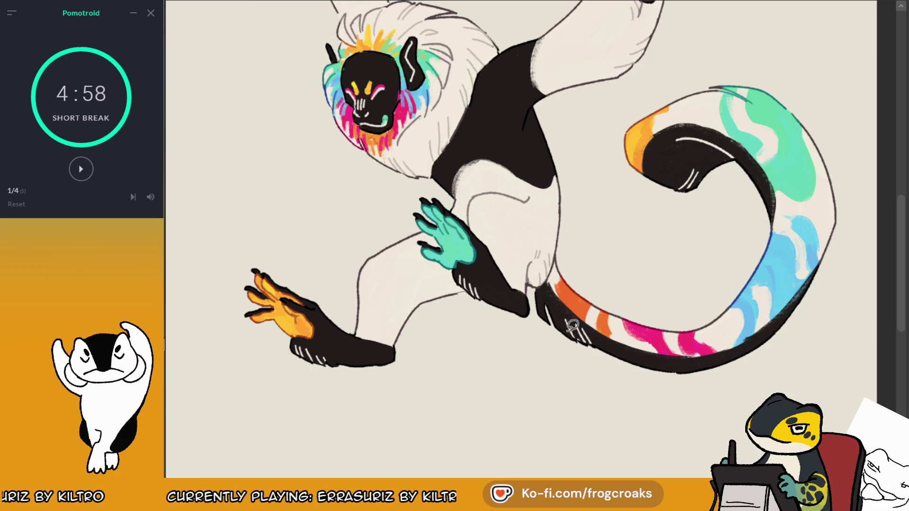
{"action": "scroll", "coordinate": [601, 324], "scroll_direction": "down", "scroll_amount": 2}
{"action": "scroll", "coordinate": [611, 313], "scroll_direction": "up", "scroll_amount": 1}
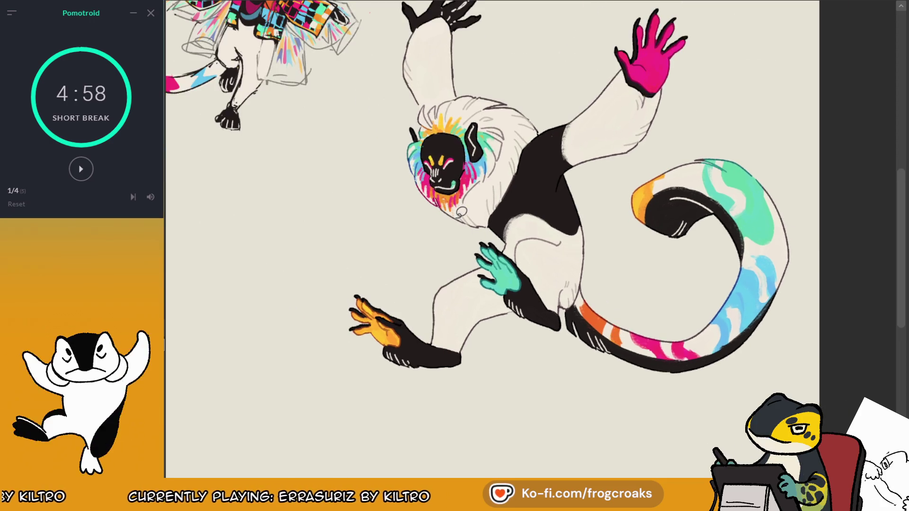
{"action": "scroll", "coordinate": [654, 265], "scroll_direction": "up", "scroll_amount": 1}
{"action": "scroll", "coordinate": [686, 227], "scroll_direction": "up", "scroll_amount": 1}
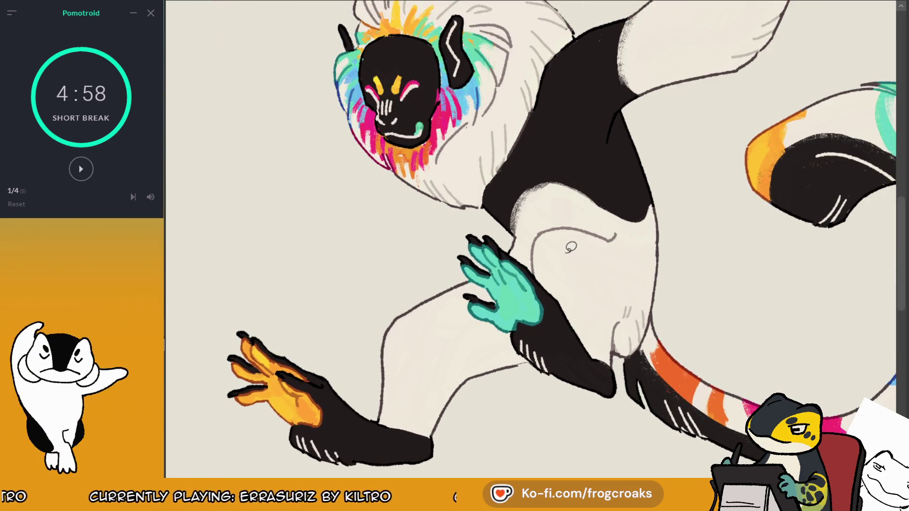
{"action": "scroll", "coordinate": [526, 250], "scroll_direction": "down", "scroll_amount": 1}
{"action": "scroll", "coordinate": [406, 134], "scroll_direction": "up", "scroll_amount": 2}
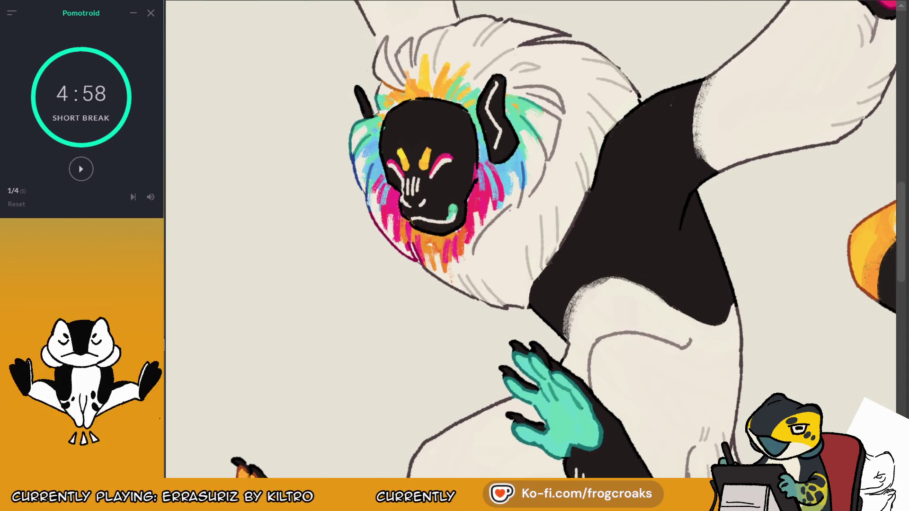
{"action": "scroll", "coordinate": [470, 97], "scroll_direction": "down", "scroll_amount": 1}
{"action": "scroll", "coordinate": [469, 97], "scroll_direction": "down", "scroll_amount": 1}
{"action": "scroll", "coordinate": [469, 97], "scroll_direction": "down", "scroll_amount": 1}
{"action": "scroll", "coordinate": [469, 97], "scroll_direction": "up", "scroll_amount": 1}
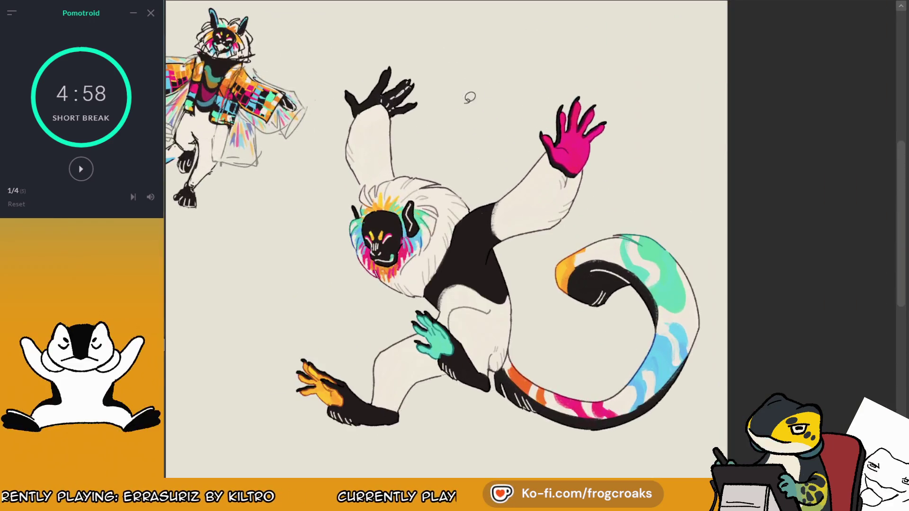
{"action": "scroll", "coordinate": [469, 97], "scroll_direction": "up", "scroll_amount": 1}
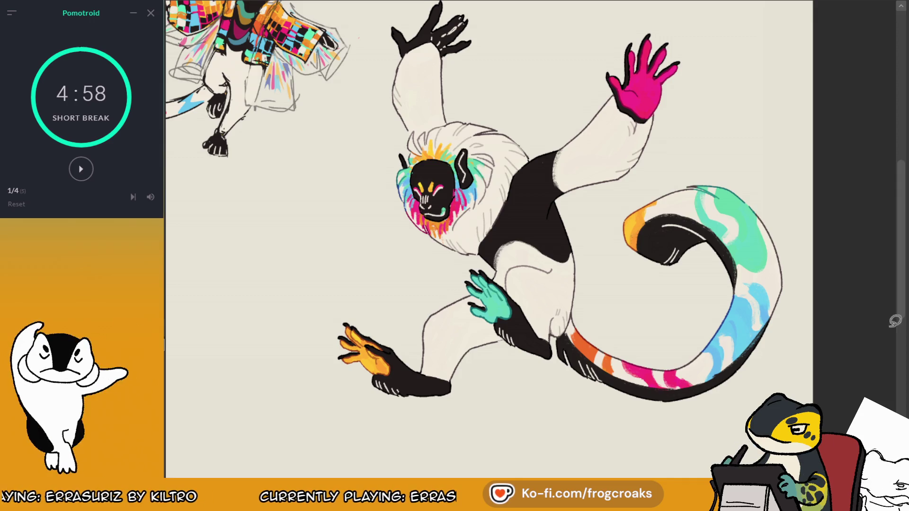
{"action": "scroll", "coordinate": [668, 189], "scroll_direction": "up", "scroll_amount": 1}
{"action": "left_click_drag", "start_coordinate": [506, 188], "coordinate": [493, 208]}
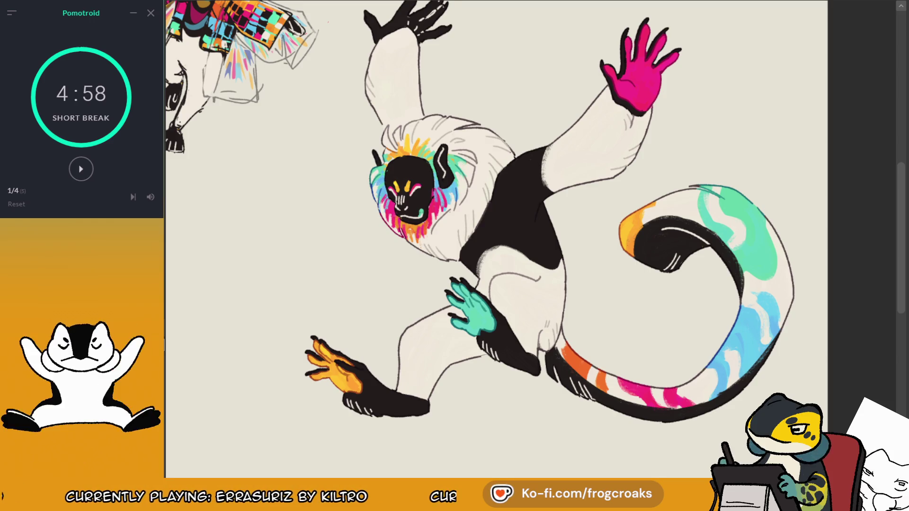
{"action": "scroll", "coordinate": [572, 111], "scroll_direction": "down", "scroll_amount": 5}
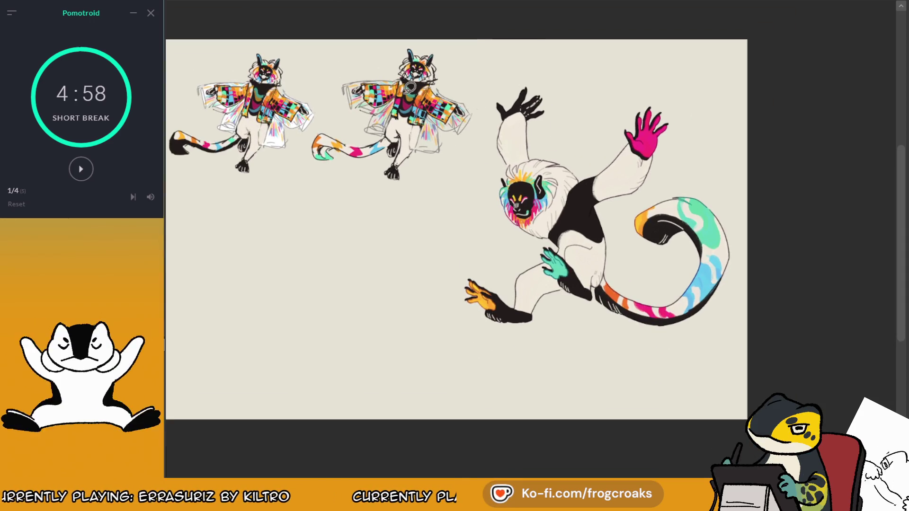
{"action": "scroll", "coordinate": [615, 304], "scroll_direction": "up", "scroll_amount": 2}
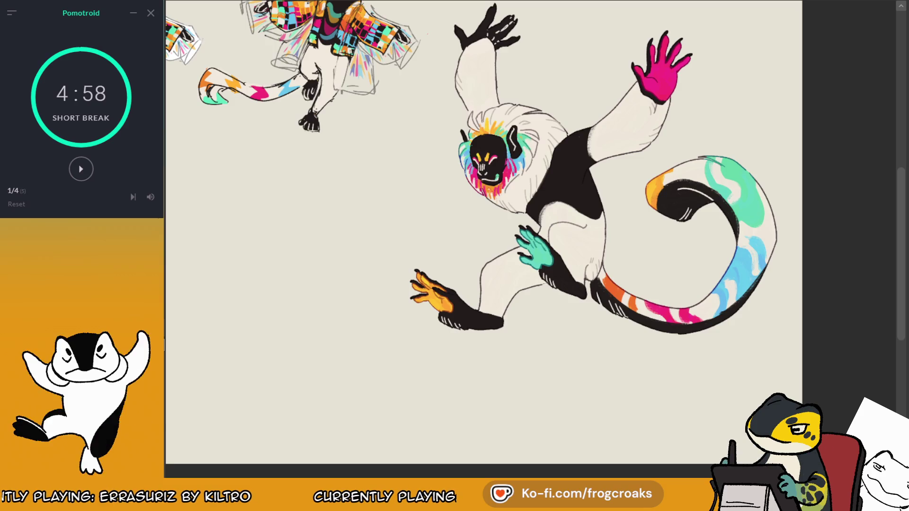
{"action": "key", "text": "m"}
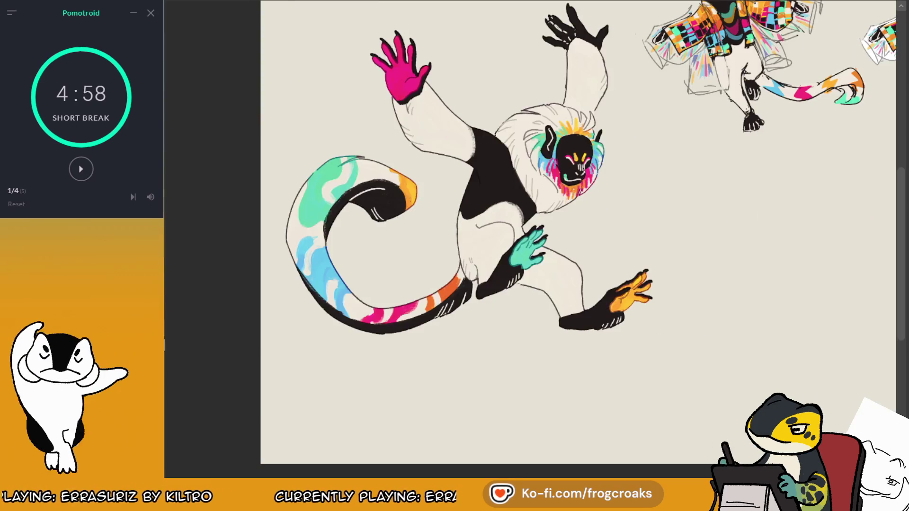
{"action": "scroll", "coordinate": [541, 137], "scroll_direction": "down", "scroll_amount": 2}
{"action": "scroll", "coordinate": [480, 95], "scroll_direction": "down", "scroll_amount": 1}
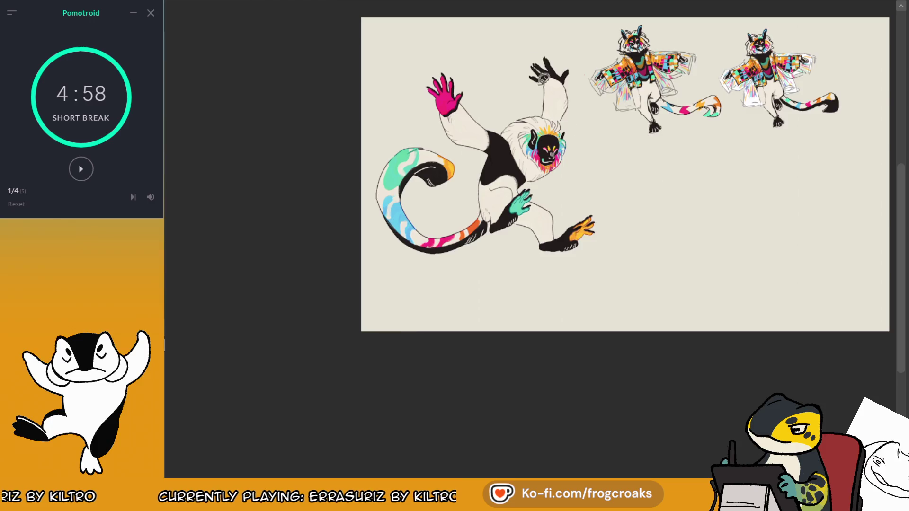
{"action": "scroll", "coordinate": [495, 17], "scroll_direction": "up", "scroll_amount": 1}
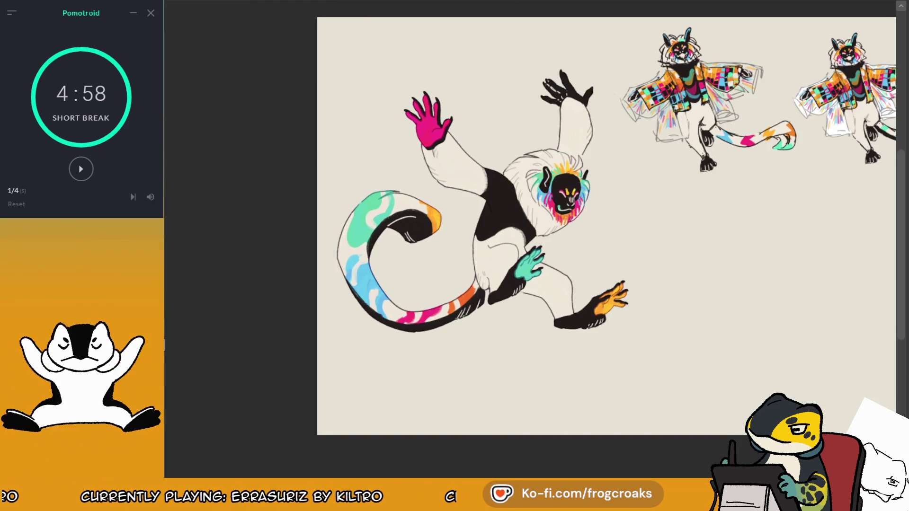
{"action": "scroll", "coordinate": [602, 133], "scroll_direction": "down", "scroll_amount": 1}
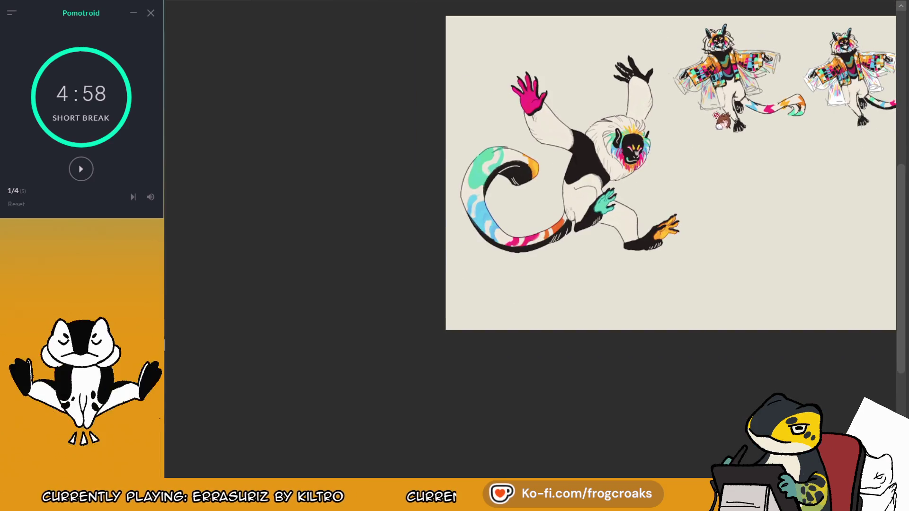
{"action": "scroll", "coordinate": [601, 133], "scroll_direction": "down", "scroll_amount": 1}
{"action": "scroll", "coordinate": [587, 203], "scroll_direction": "up", "scroll_amount": 2}
{"action": "scroll", "coordinate": [587, 204], "scroll_direction": "up", "scroll_amount": 2}
{"action": "scroll", "coordinate": [587, 203], "scroll_direction": "down", "scroll_amount": 1}
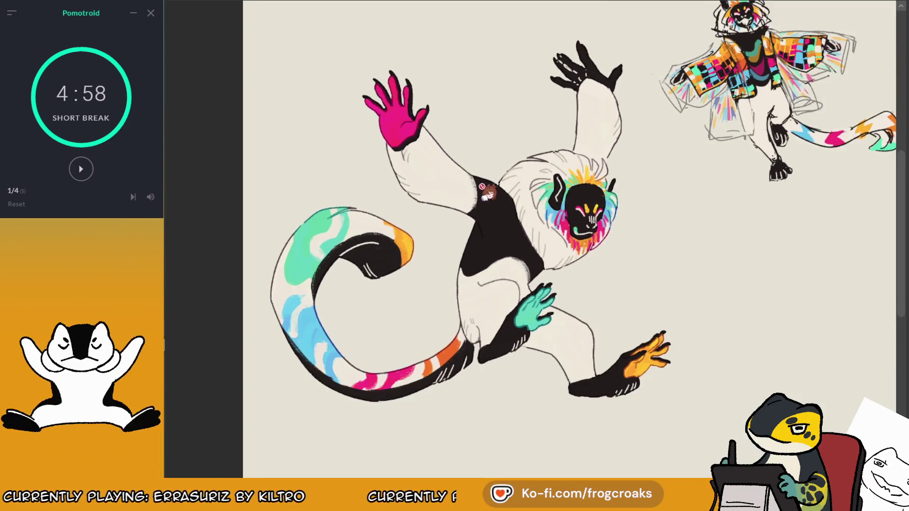
{"action": "scroll", "coordinate": [588, 203], "scroll_direction": "down", "scroll_amount": 1}
{"action": "scroll", "coordinate": [587, 204], "scroll_direction": "up", "scroll_amount": 1}
{"action": "scroll", "coordinate": [587, 204], "scroll_direction": "down", "scroll_amount": 1}
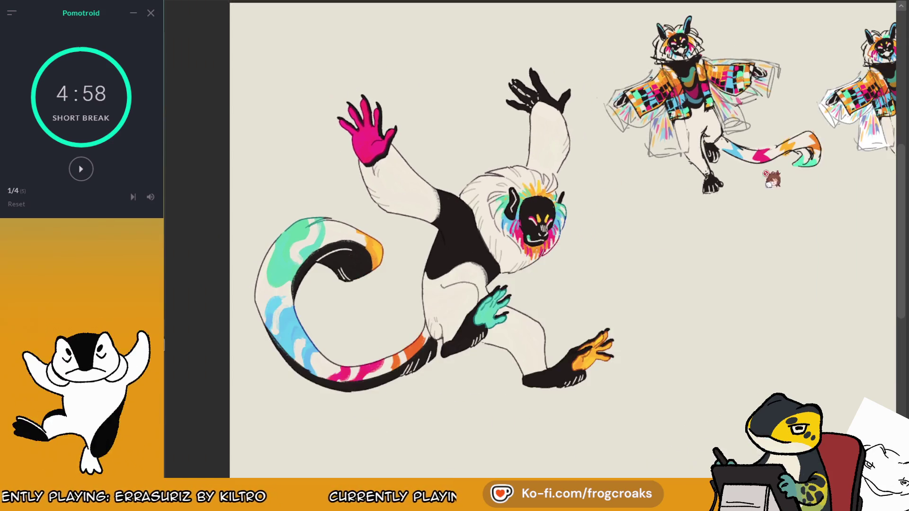
{"action": "key", "text": "m"}
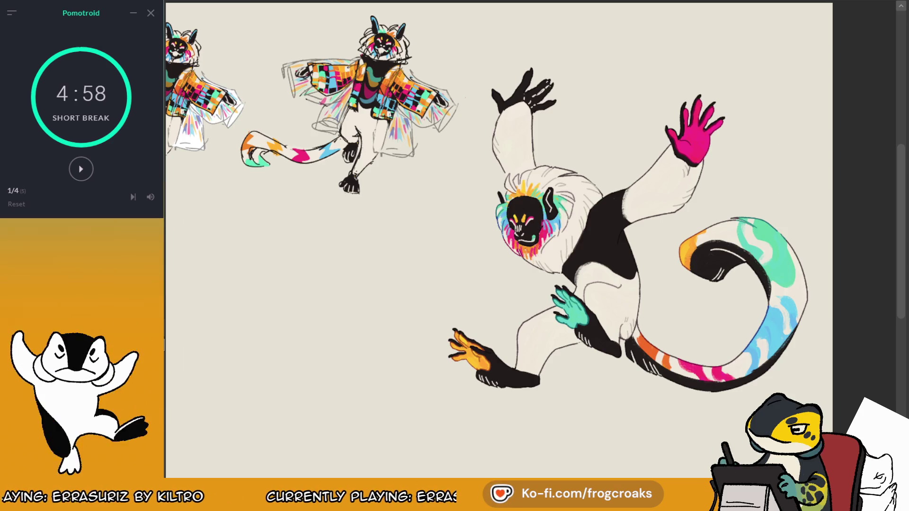
{"action": "scroll", "coordinate": [625, 365], "scroll_direction": "up", "scroll_amount": 3}
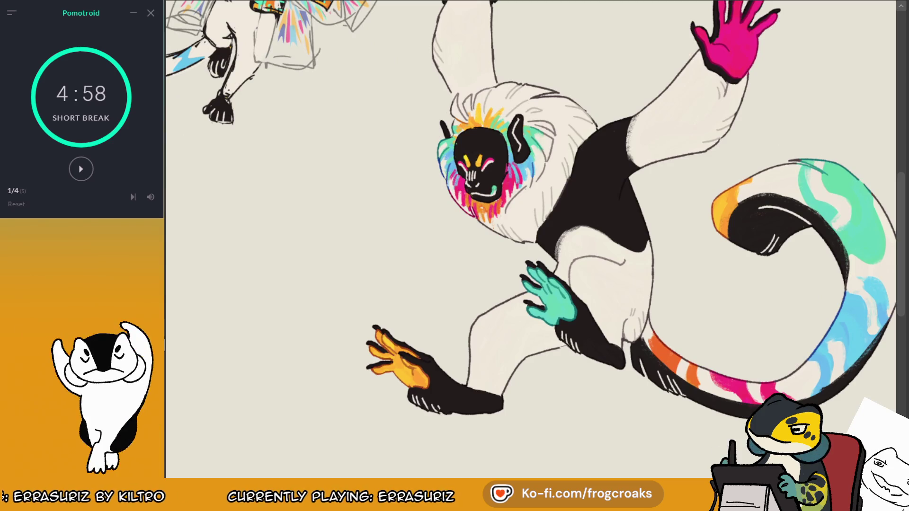
{"action": "scroll", "coordinate": [499, 240], "scroll_direction": "down", "scroll_amount": 2}
{"action": "scroll", "coordinate": [419, 232], "scroll_direction": "up", "scroll_amount": 1}
{"action": "scroll", "coordinate": [419, 232], "scroll_direction": "up", "scroll_amount": 1}
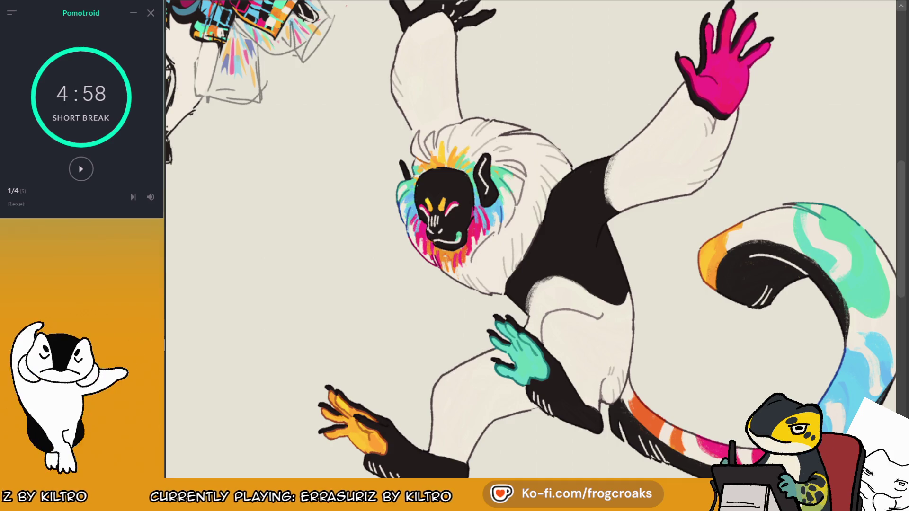
{"action": "scroll", "coordinate": [449, 178], "scroll_direction": "down", "scroll_amount": 1}
{"action": "scroll", "coordinate": [449, 178], "scroll_direction": "up", "scroll_amount": 2}
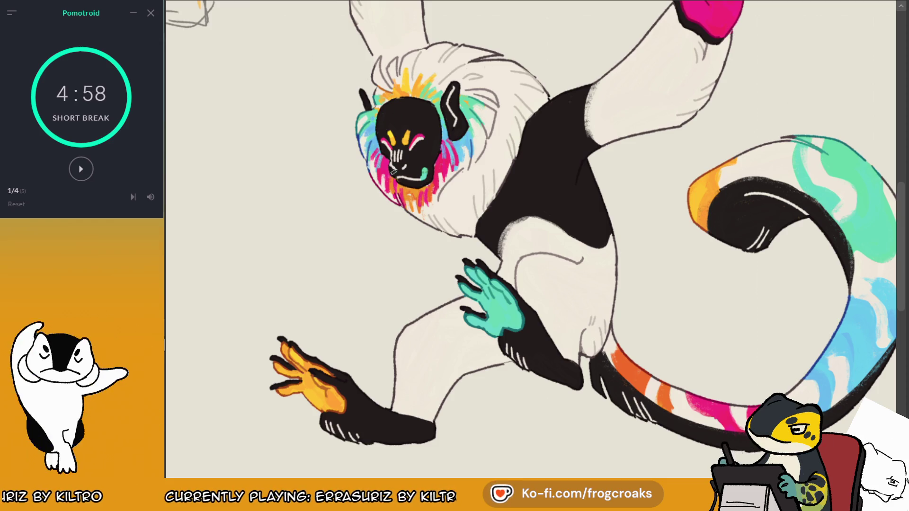
{"action": "scroll", "coordinate": [502, 190], "scroll_direction": "down", "scroll_amount": 3}
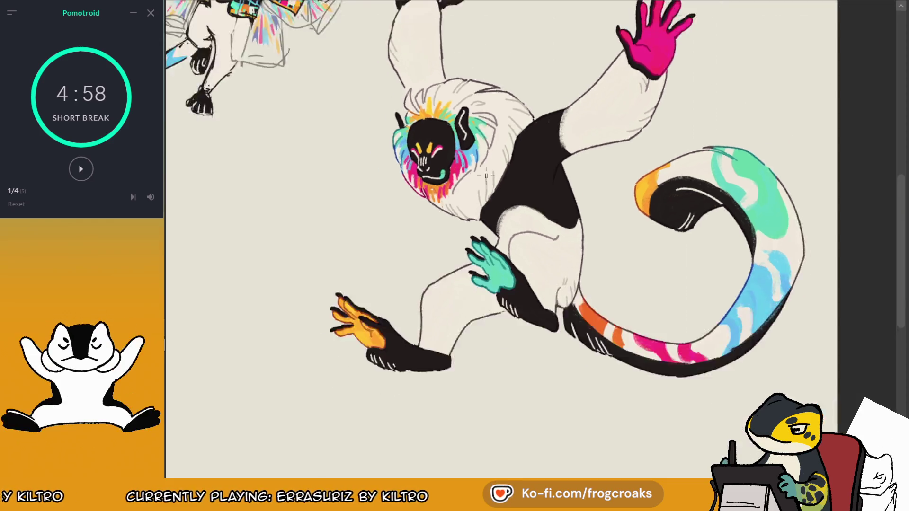
{"action": "scroll", "coordinate": [486, 132], "scroll_direction": "down", "scroll_amount": 3}
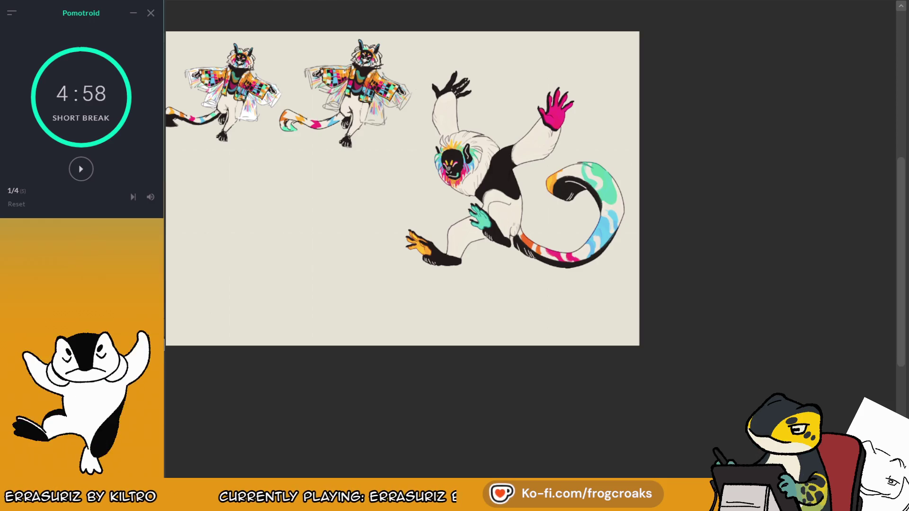
{"action": "scroll", "coordinate": [481, 135], "scroll_direction": "up", "scroll_amount": 2}
{"action": "scroll", "coordinate": [482, 135], "scroll_direction": "up", "scroll_amount": 2}
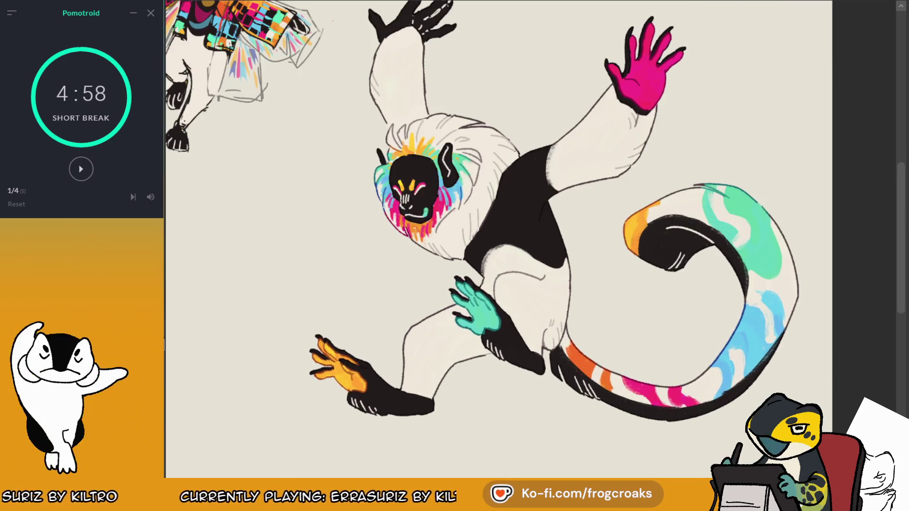
{"action": "scroll", "coordinate": [407, 237], "scroll_direction": "up", "scroll_amount": 3}
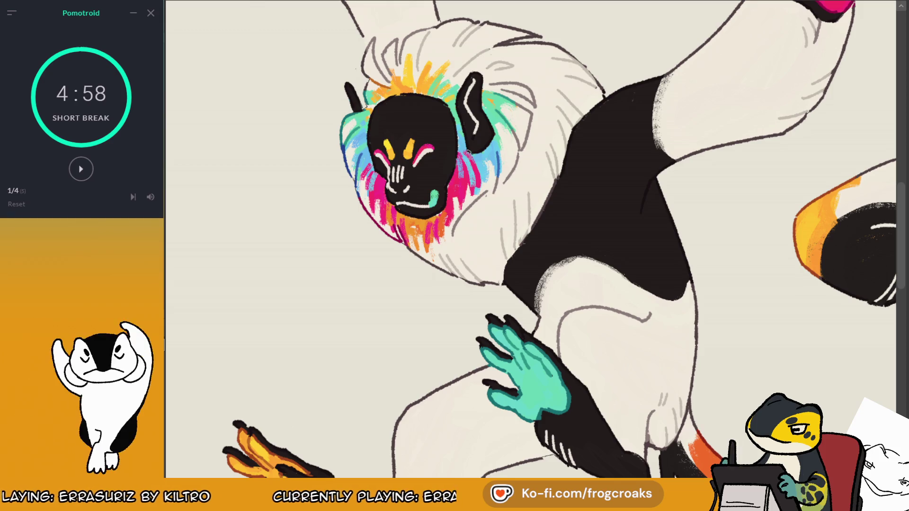
{"action": "key", "text": "ctrl+minus"}
{"action": "key", "text": "ctrl+minus"}
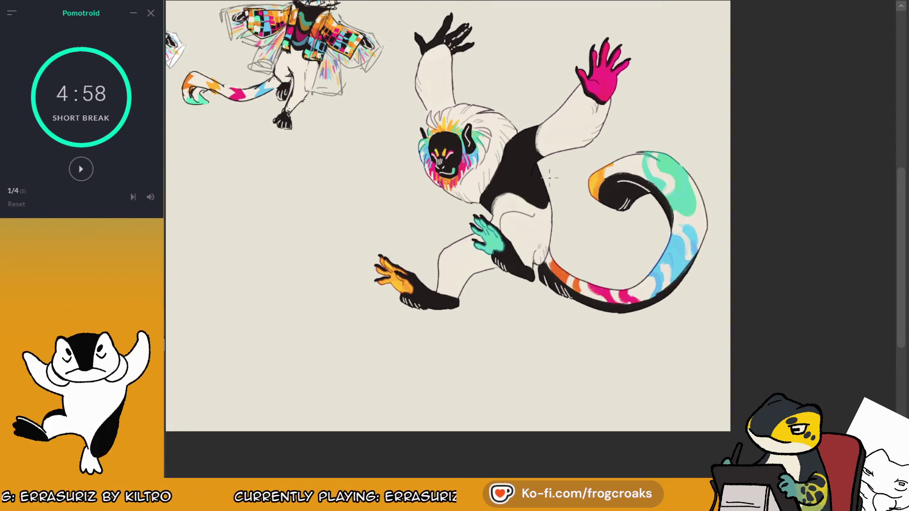
{"action": "key", "text": "ctrl+plus"}
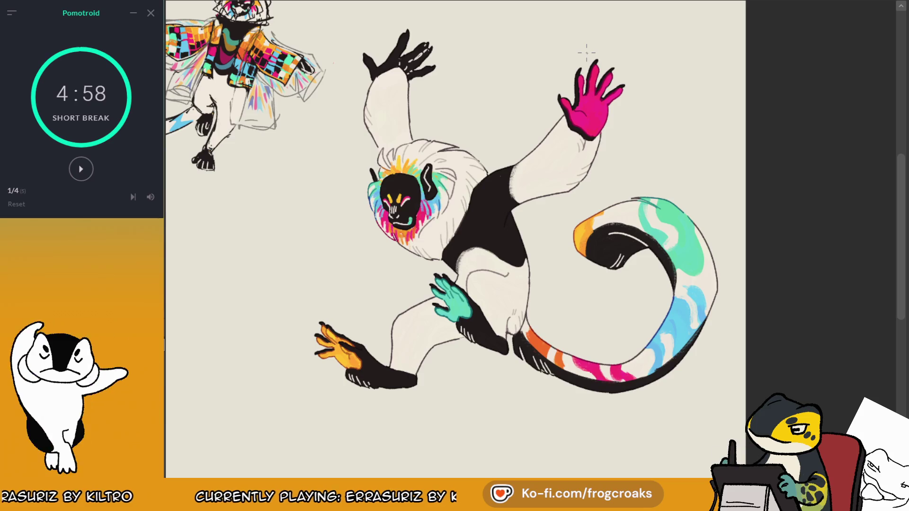
{"action": "key", "text": "ctrl+minus"}
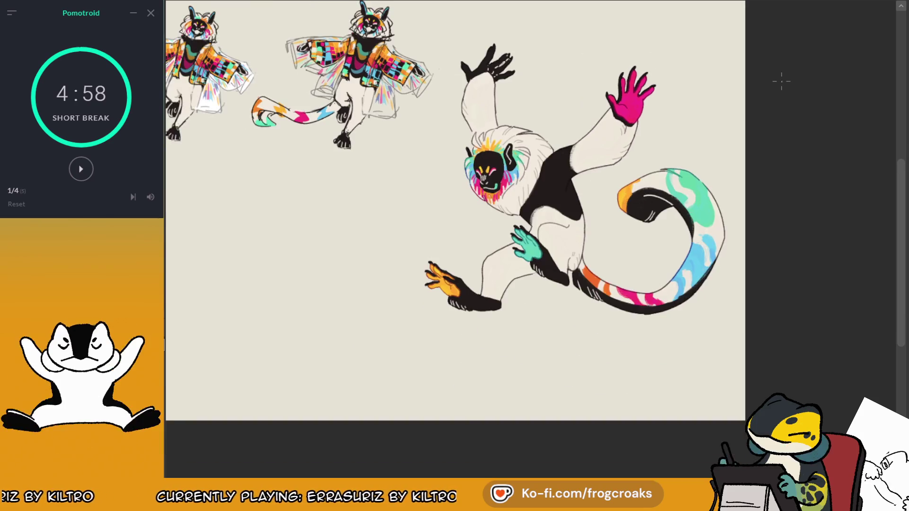
{"action": "key", "text": "ctrl+minus"}
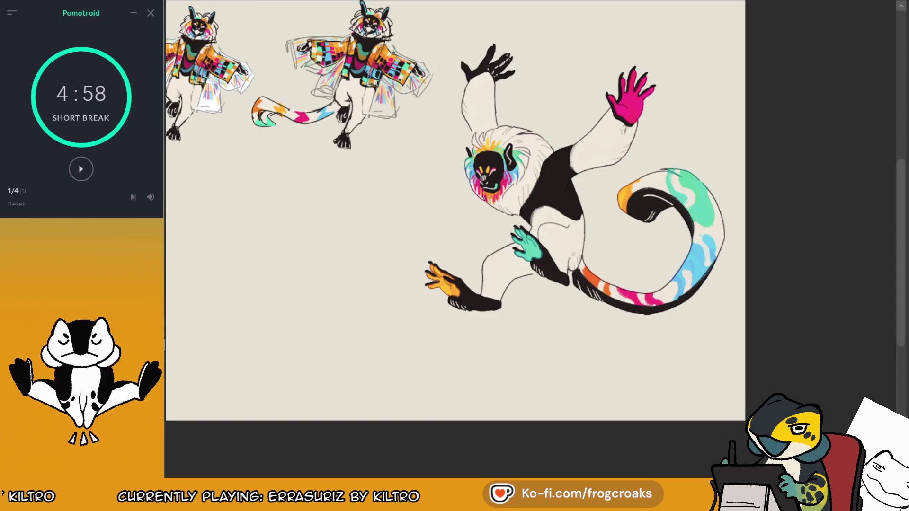
{"action": "key", "text": "ctrl+plus"}
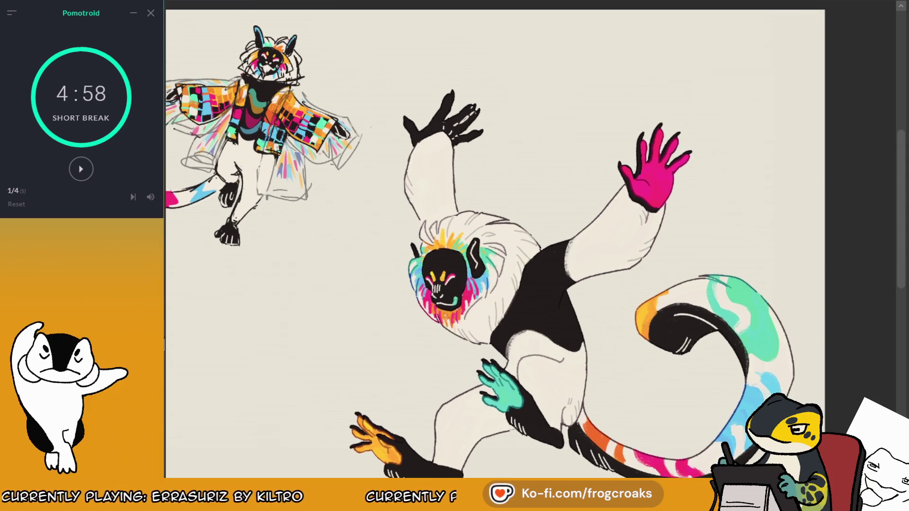
Step: In a mirrored view, sketch sleeve lines from the pink wrist to the shoulder with a hanging fold
{"action": "left_click_drag", "start_coordinate": [736, 85], "coordinate": [804, 84]}
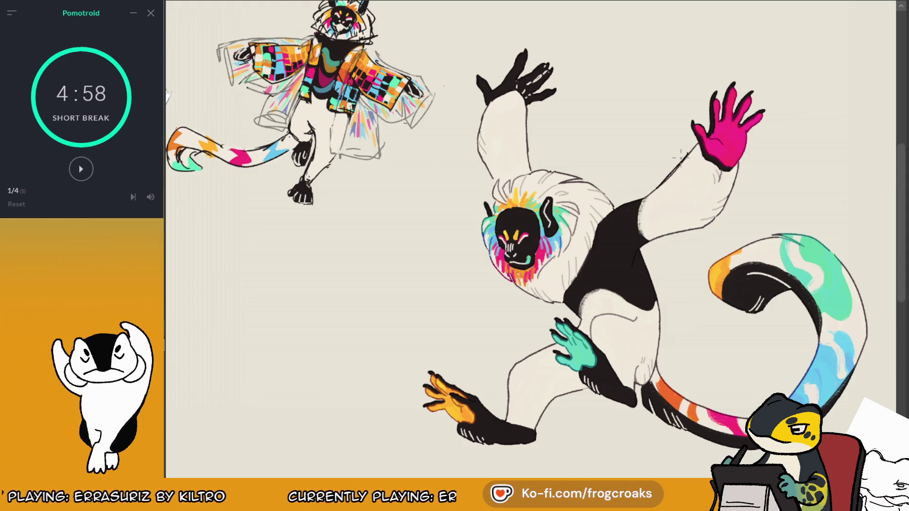
{"action": "left_click_drag", "start_coordinate": [692, 150], "coordinate": [722, 217]}
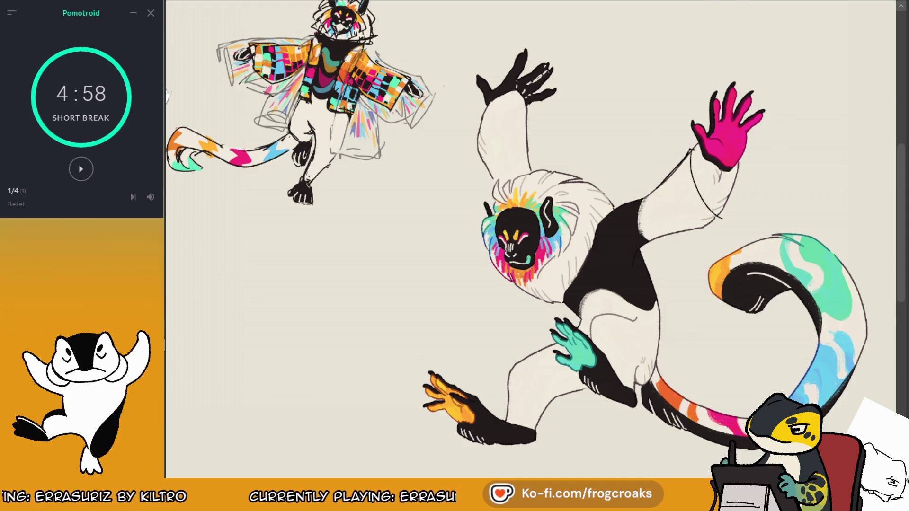
{"action": "key", "text": "m"}
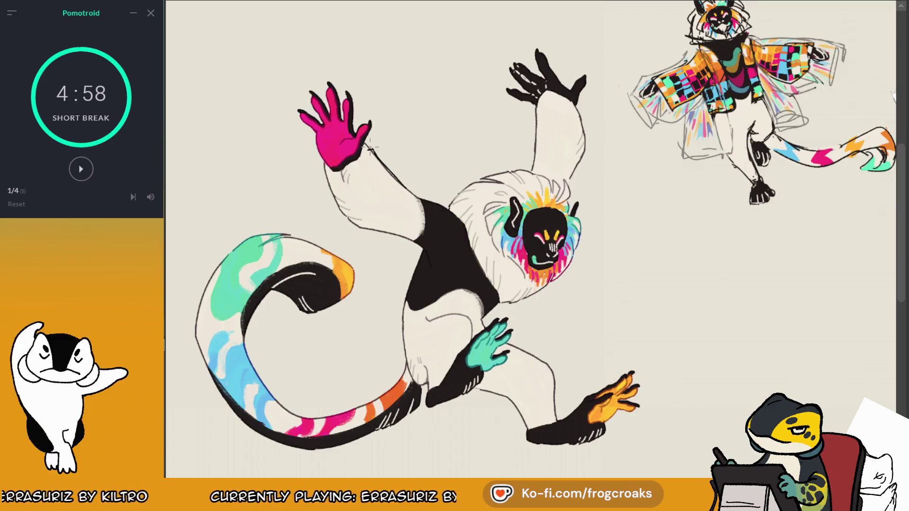
{"action": "key", "text": "ctrl+z"}
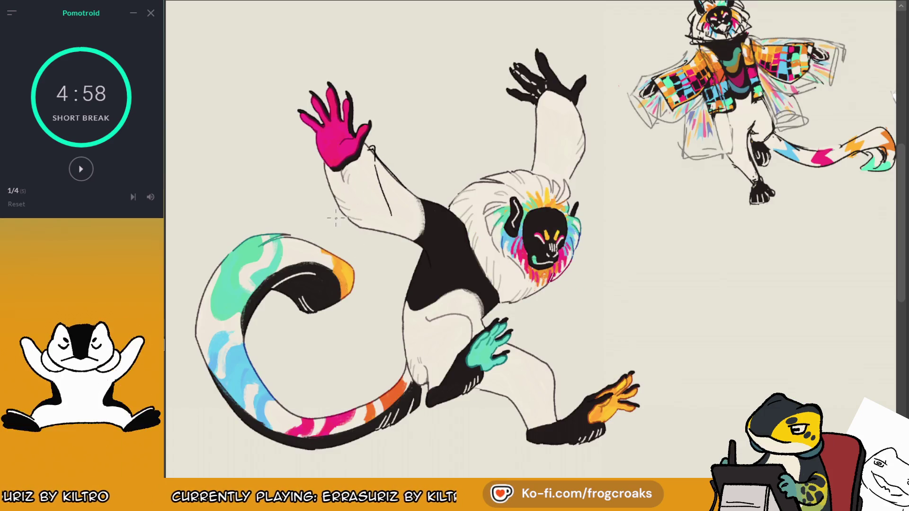
{"action": "left_click_drag", "start_coordinate": [371, 162], "coordinate": [353, 242]}
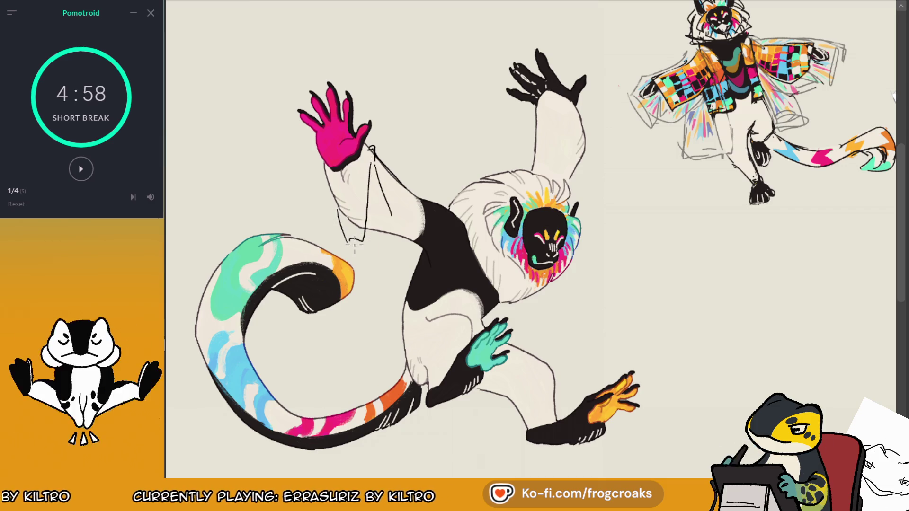
{"action": "left_click_drag", "start_coordinate": [393, 165], "coordinate": [478, 230]}
{"action": "key", "text": "ctrl+z"}
{"action": "left_click_drag", "start_coordinate": [378, 152], "coordinate": [455, 206]}
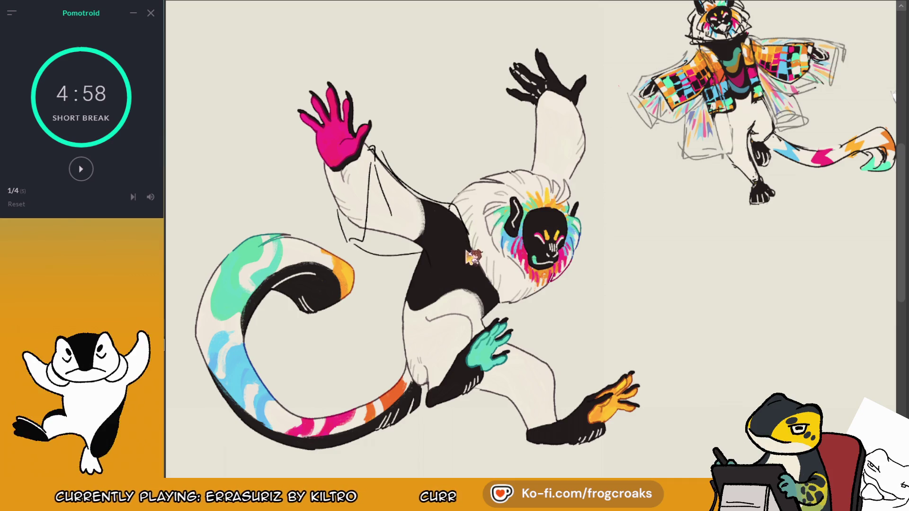
{"action": "left_click_drag", "start_coordinate": [466, 251], "coordinate": [375, 323]}
{"action": "key", "text": "ctrl+z"}
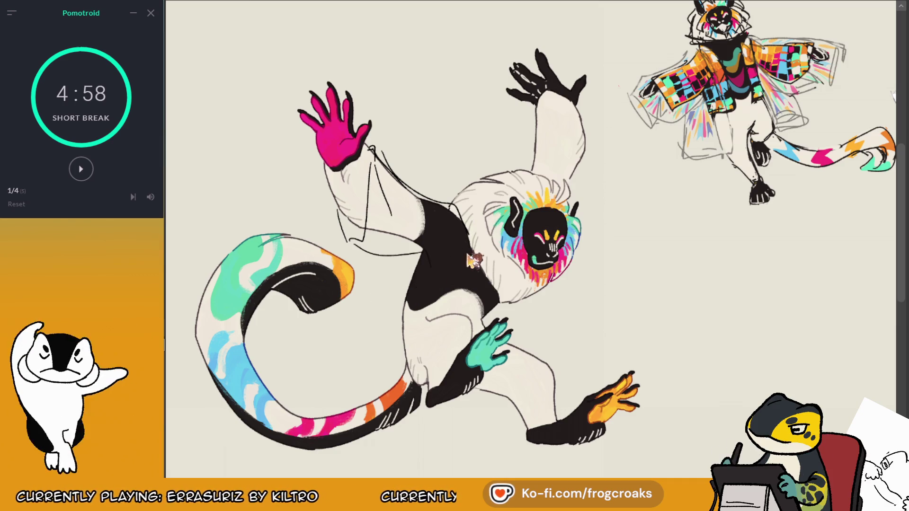
{"action": "mouse_move", "coordinate": [481, 253]}
{"action": "left_mouse_down"}
{"action": "mouse_move", "coordinate": [400, 327]}
{"action": "mouse_move", "coordinate": [393, 301]}
{"action": "left_mouse_up"}
{"action": "key", "text": "ctrl+z"}
{"action": "mouse_move", "coordinate": [409, 261]}
{"action": "left_mouse_down"}
{"action": "mouse_move", "coordinate": [386, 355]}
{"action": "mouse_move", "coordinate": [397, 327]}
{"action": "mouse_move", "coordinate": [400, 353]}
{"action": "mouse_move", "coordinate": [379, 360]}
{"action": "left_mouse_up"}
{"action": "key", "text": "ctrl+z"}
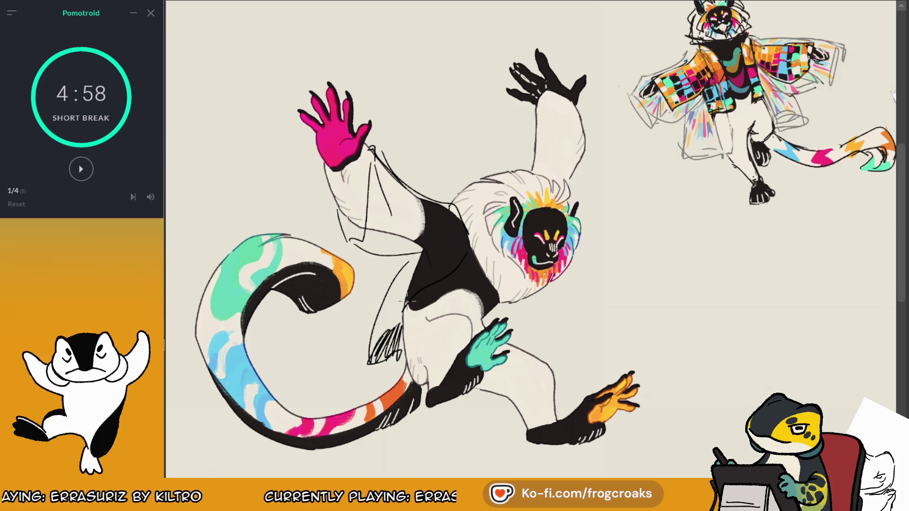
{"action": "mouse_move", "coordinate": [400, 303]}
{"action": "left_mouse_down"}
{"action": "mouse_move", "coordinate": [379, 353]}
{"action": "mouse_move", "coordinate": [401, 309]}
{"action": "left_mouse_up"}
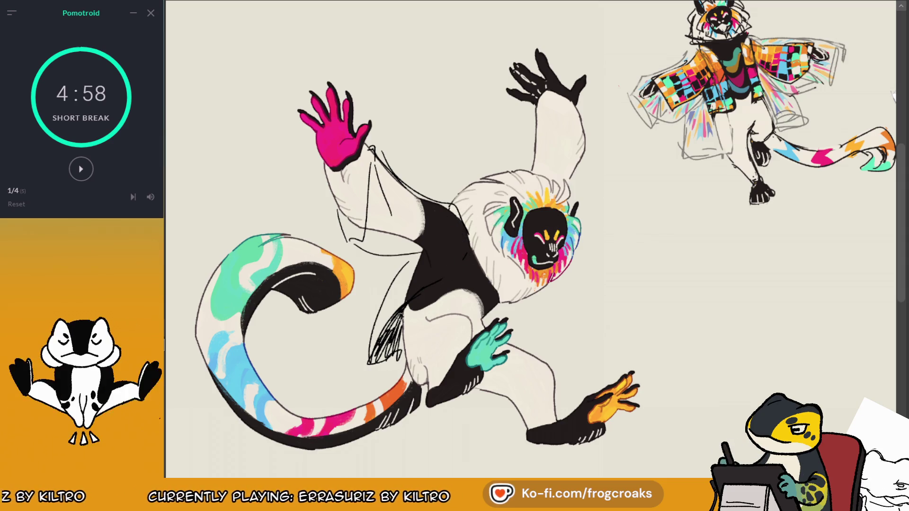
Step: Erase the rejected hatching and arm lines, leaving a faint outline, and flip the view back
{"action": "left_click_drag", "start_coordinate": [368, 365], "coordinate": [404, 327]}
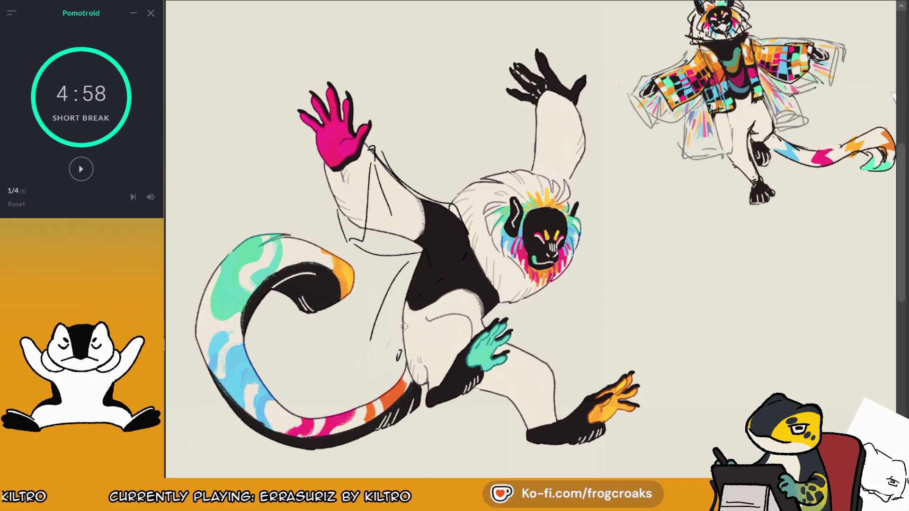
{"action": "left_click_drag", "start_coordinate": [396, 272], "coordinate": [379, 322]}
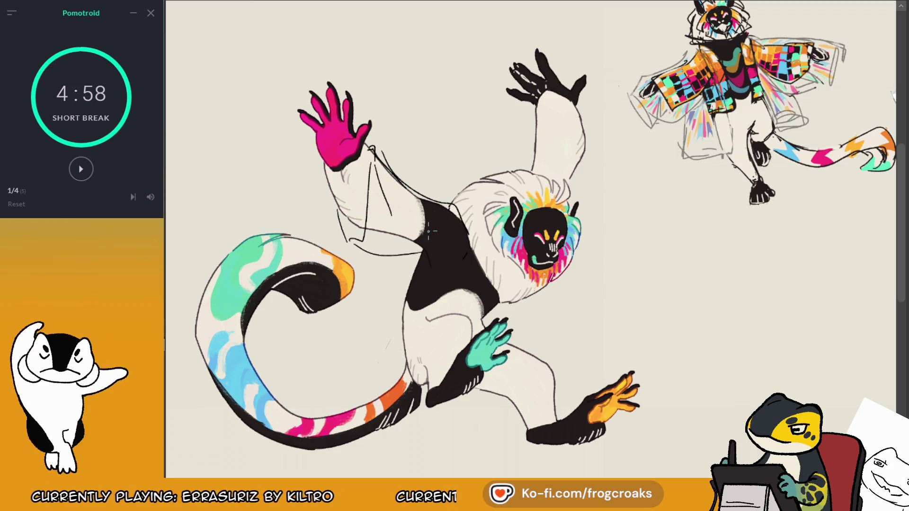
{"action": "mouse_move", "coordinate": [374, 237]}
{"action": "left_mouse_down"}
{"action": "mouse_move", "coordinate": [367, 168]}
{"action": "mouse_move", "coordinate": [386, 206]}
{"action": "left_mouse_up"}
{"action": "left_click_drag", "start_coordinate": [363, 249], "coordinate": [374, 253]}
{"action": "mouse_move", "coordinate": [367, 142]}
{"action": "left_mouse_down"}
{"action": "mouse_move", "coordinate": [341, 199]}
{"action": "mouse_move", "coordinate": [392, 141]}
{"action": "mouse_move", "coordinate": [418, 177]}
{"action": "left_mouse_up"}
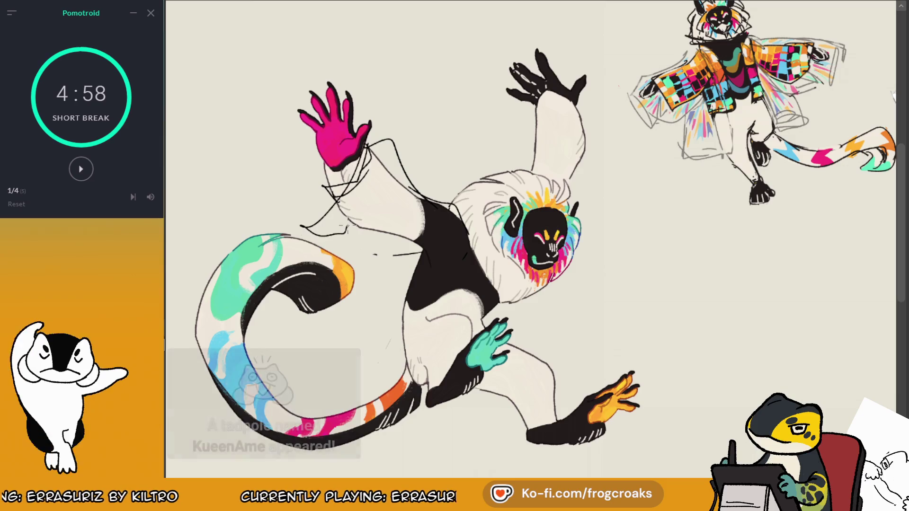
{"action": "left_click_drag", "start_coordinate": [381, 150], "coordinate": [409, 189]}
{"action": "mouse_move", "coordinate": [362, 170]}
{"action": "left_mouse_down"}
{"action": "mouse_move", "coordinate": [334, 198]}
{"action": "mouse_move", "coordinate": [367, 145]}
{"action": "left_mouse_up"}
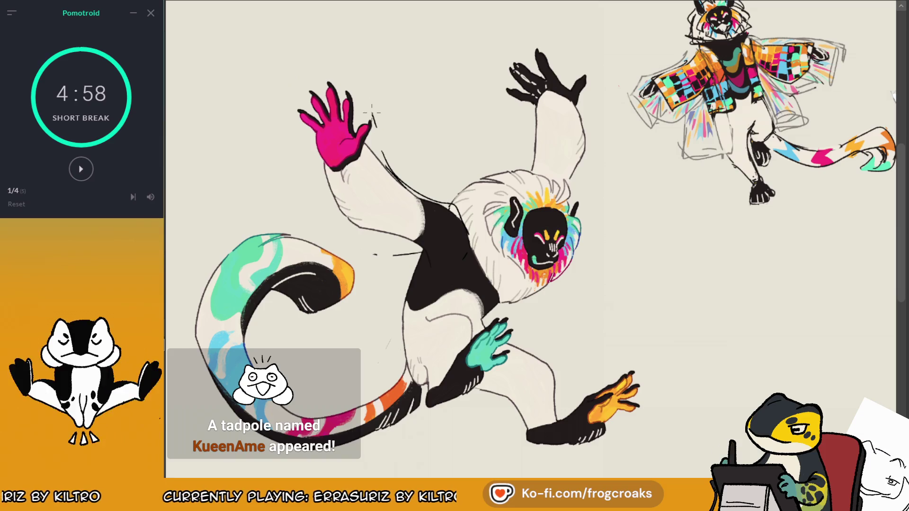
{"action": "key", "text": "m"}
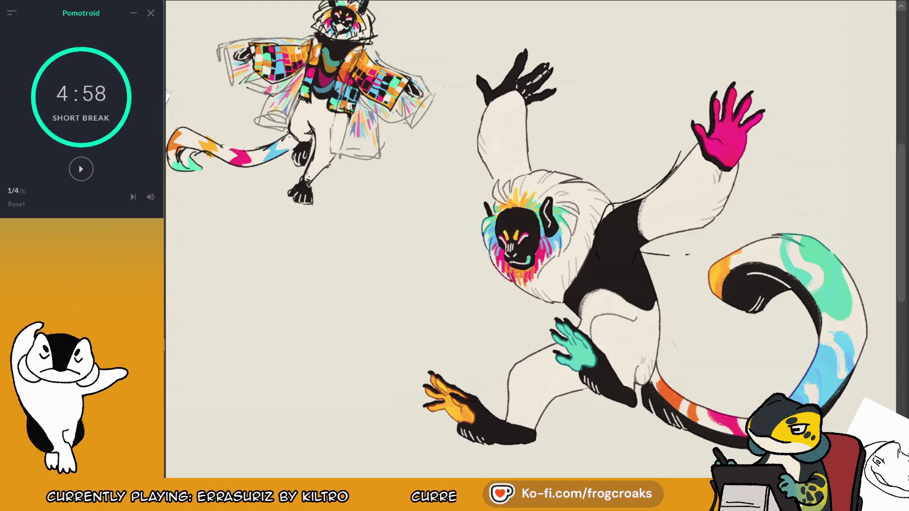
{"action": "key", "text": "ctrl+z"}
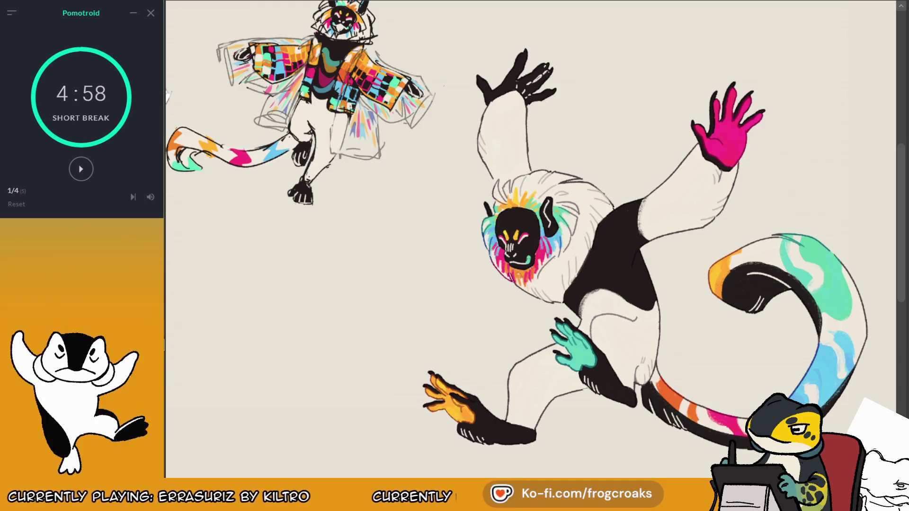
Step: Fade the monkey drawing so it can be sketched over
{"action": "key", "text": "4"}
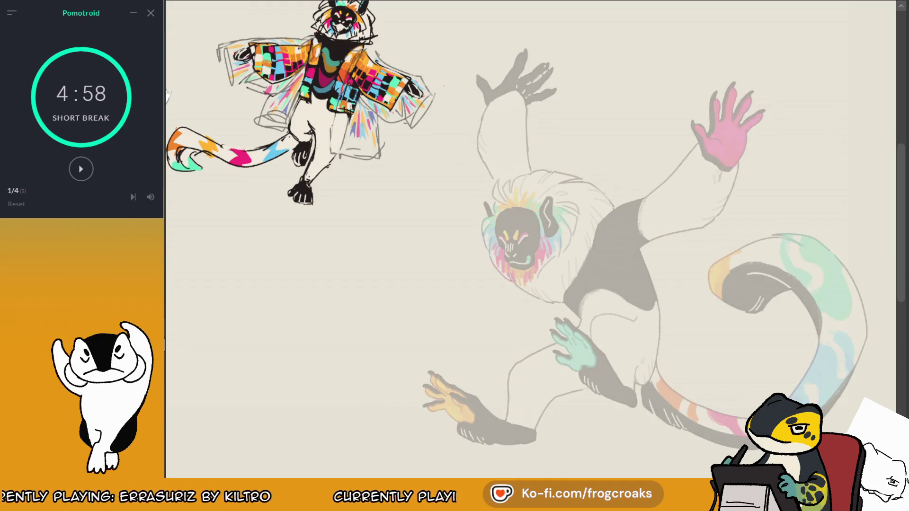
{"action": "key", "text": "4"}
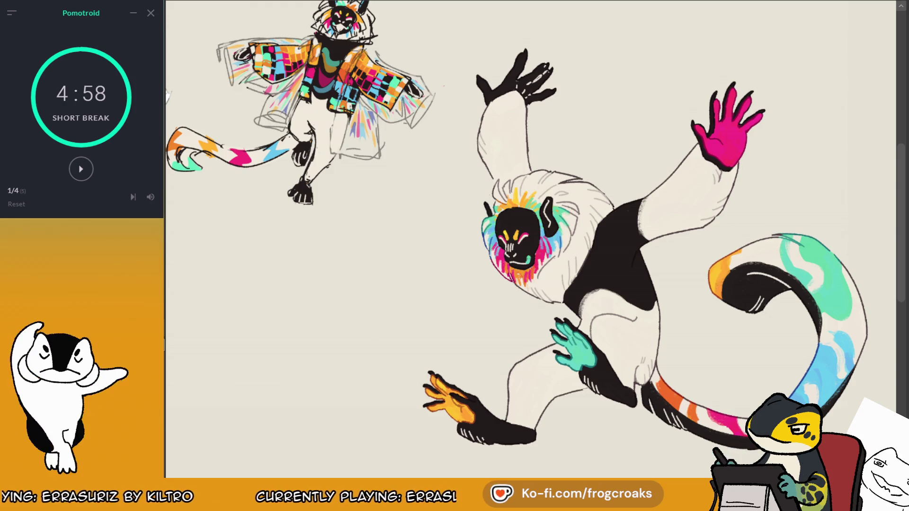
{"action": "key", "text": "4"}
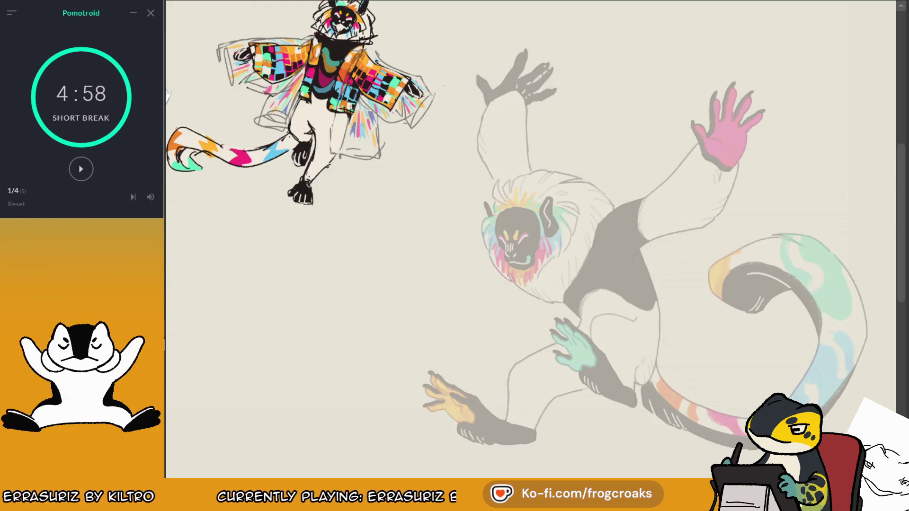
{"action": "key", "text": "4"}
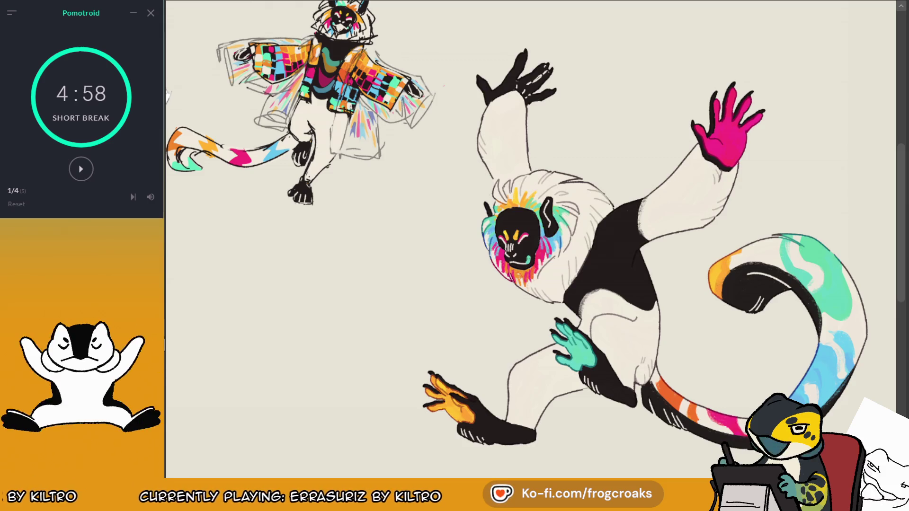
{"action": "key", "text": "4"}
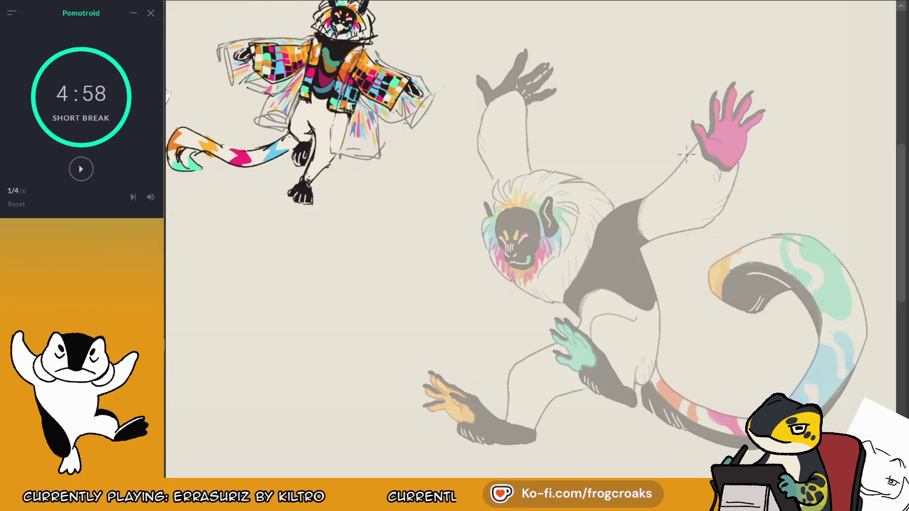
Step: Sketch a looping black sleeve outline around the pink hand, redrawing strokes until it fits
{"action": "left_click_drag", "start_coordinate": [630, 196], "coordinate": [700, 100]}
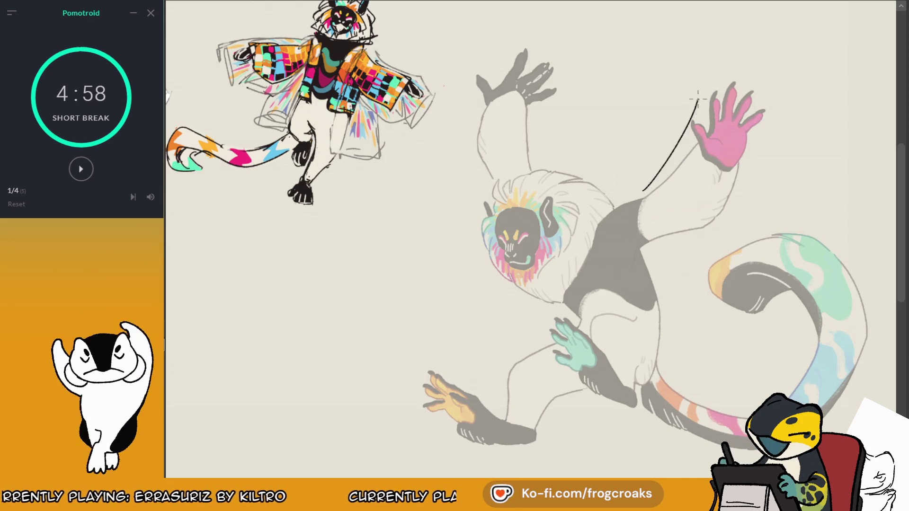
{"action": "key", "text": "ctrl+z"}
{"action": "left_click_drag", "start_coordinate": [648, 193], "coordinate": [788, 100]}
{"action": "key", "text": "ctrl+z"}
{"action": "key", "text": "m"}
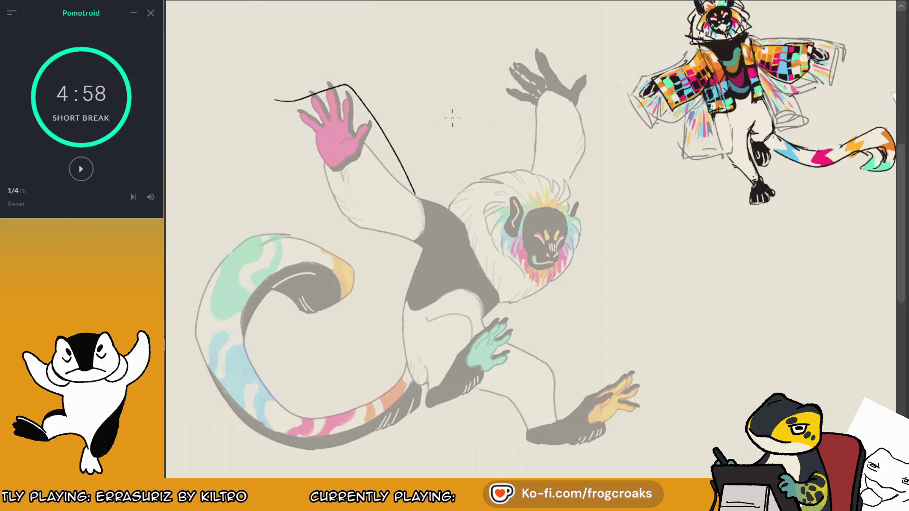
{"action": "left_click_drag", "start_coordinate": [386, 138], "coordinate": [366, 99]}
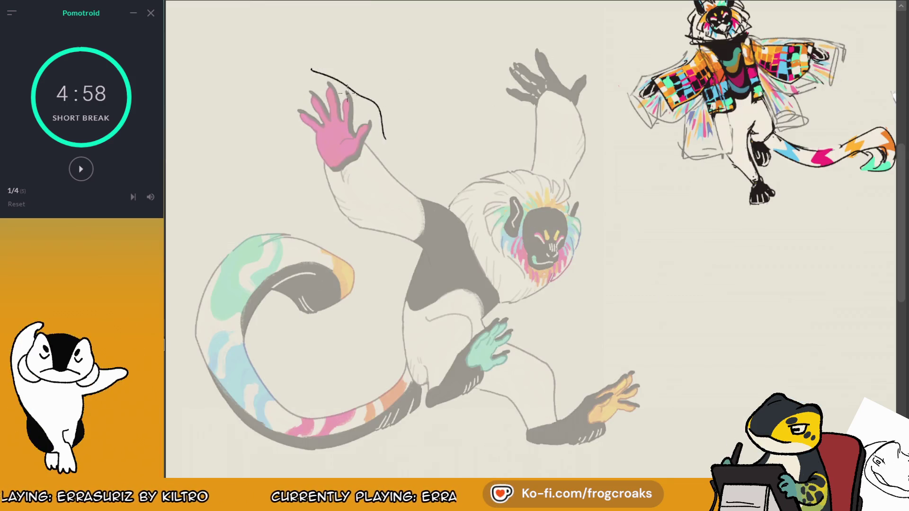
{"action": "mouse_move", "coordinate": [308, 80]}
{"action": "left_mouse_down"}
{"action": "mouse_move", "coordinate": [292, 192]}
{"action": "mouse_move", "coordinate": [296, 78]}
{"action": "mouse_move", "coordinate": [400, 161]}
{"action": "left_mouse_up"}
{"action": "key", "text": "ctrl+z"}
{"action": "key", "text": "ctrl+z"}
{"action": "key", "text": "ctrl+z"}
{"action": "key", "text": "ctrl+z"}
{"action": "left_click_drag", "start_coordinate": [303, 95], "coordinate": [353, 78]}
{"action": "key", "text": "ctrl+z"}
{"action": "key", "text": "ctrl+z"}
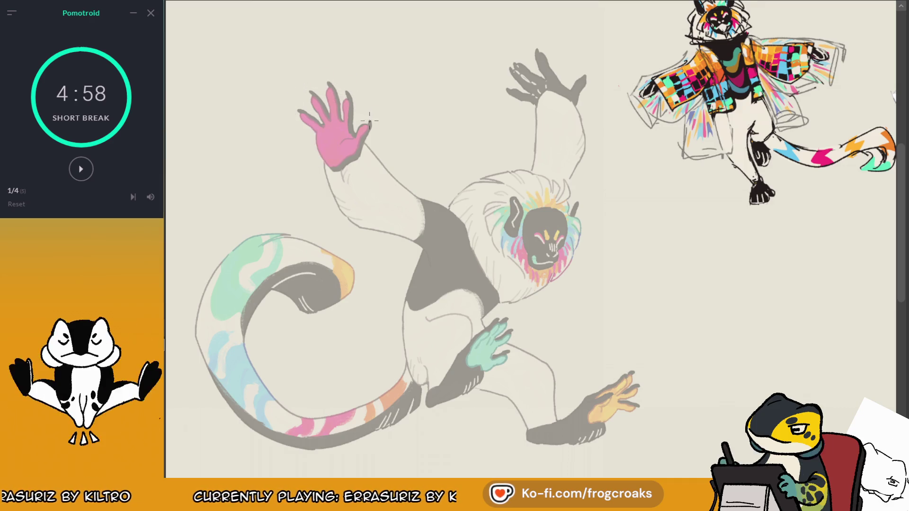
{"action": "mouse_move", "coordinate": [368, 114]}
{"action": "left_mouse_down"}
{"action": "mouse_move", "coordinate": [275, 73]}
{"action": "mouse_move", "coordinate": [272, 154]}
{"action": "left_mouse_up"}
{"action": "left_click_drag", "start_coordinate": [276, 95], "coordinate": [291, 99]}
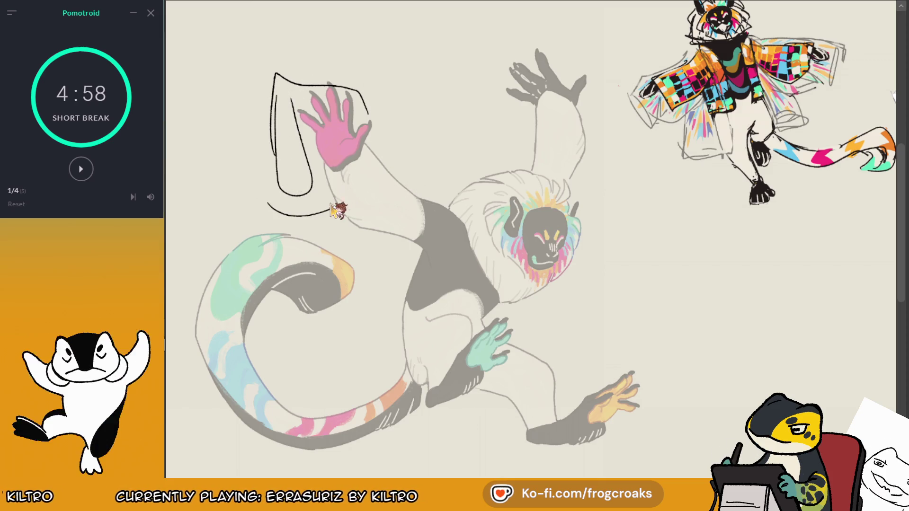
{"action": "key", "text": "ctrl+z"}
{"action": "key", "text": "ctrl+z"}
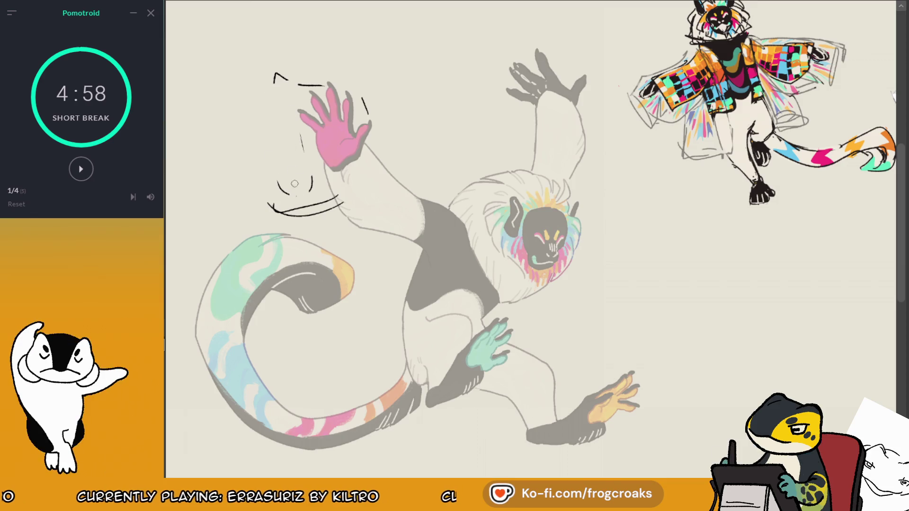
{"action": "left_click_drag", "start_coordinate": [265, 117], "coordinate": [306, 176]}
{"action": "left_click_drag", "start_coordinate": [344, 205], "coordinate": [358, 189]}
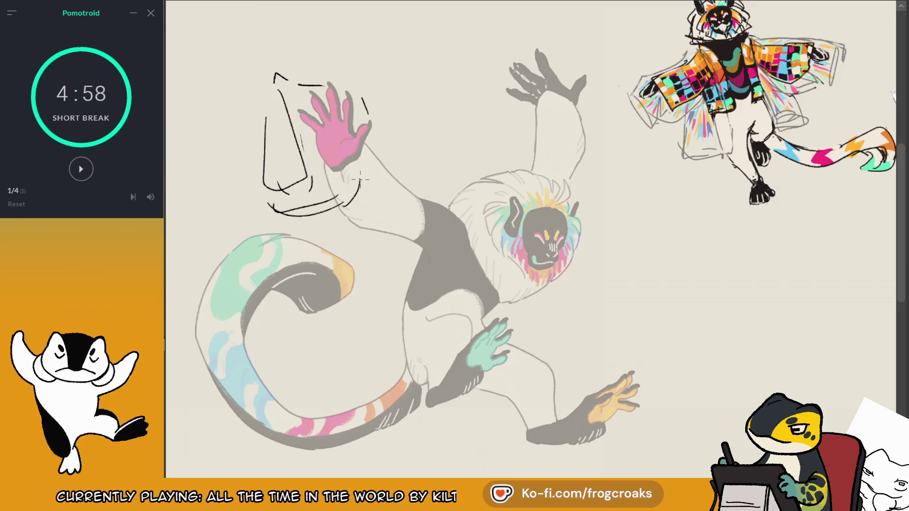
Step: Draw the jacket line down the arm and body, with a hem across the hip
{"action": "mouse_move", "coordinate": [362, 98]}
{"action": "left_mouse_down"}
{"action": "mouse_move", "coordinate": [452, 209]}
{"action": "mouse_move", "coordinate": [435, 268]}
{"action": "left_mouse_up"}
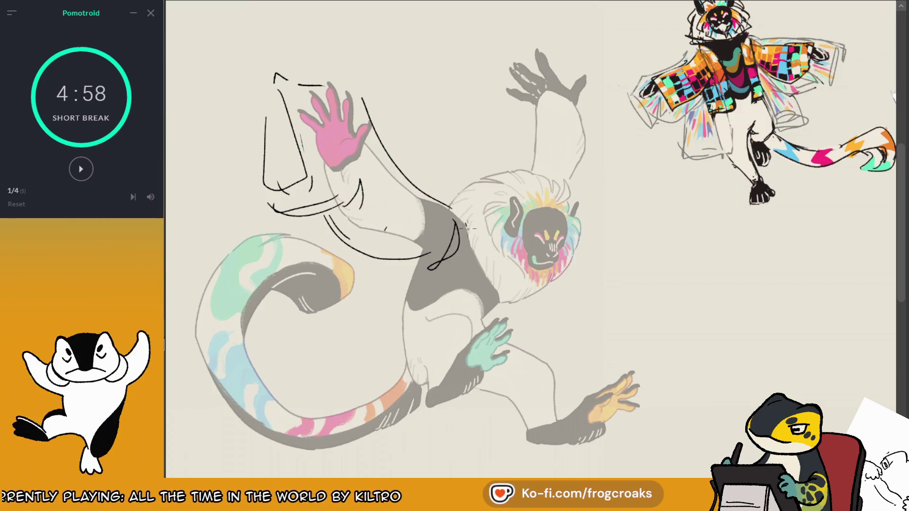
{"action": "mouse_move", "coordinate": [466, 226]}
{"action": "left_mouse_down"}
{"action": "mouse_move", "coordinate": [453, 342]}
{"action": "mouse_move", "coordinate": [379, 353]}
{"action": "left_mouse_up"}
{"action": "mouse_move", "coordinate": [394, 334]}
{"action": "left_mouse_down"}
{"action": "mouse_move", "coordinate": [393, 353]}
{"action": "mouse_move", "coordinate": [404, 352]}
{"action": "left_mouse_up"}
{"action": "key", "text": "ctrl+z"}
{"action": "left_click_drag", "start_coordinate": [540, 293], "coordinate": [540, 353]}
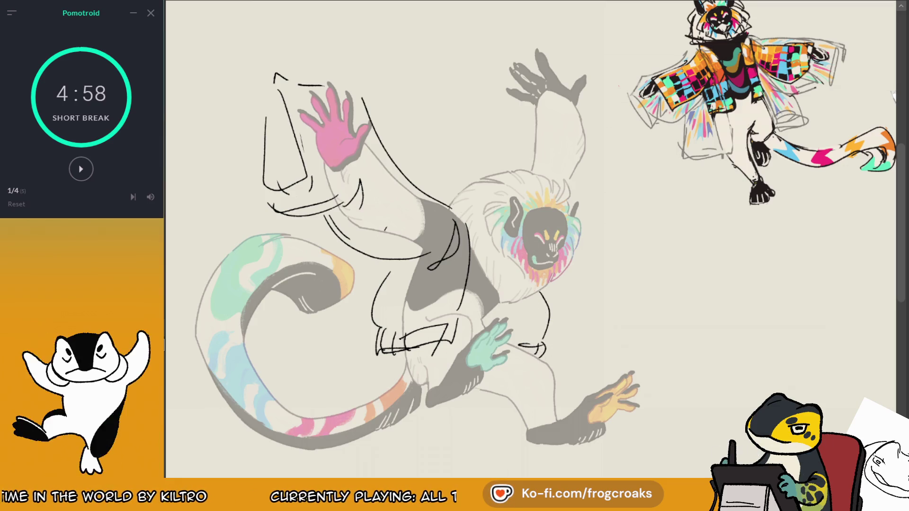
Step: Redraw the pink-hand sleeve with arcs, an oval cuff and a big loop down the arm
{"action": "left_click_drag", "start_coordinate": [371, 158], "coordinate": [304, 202]}
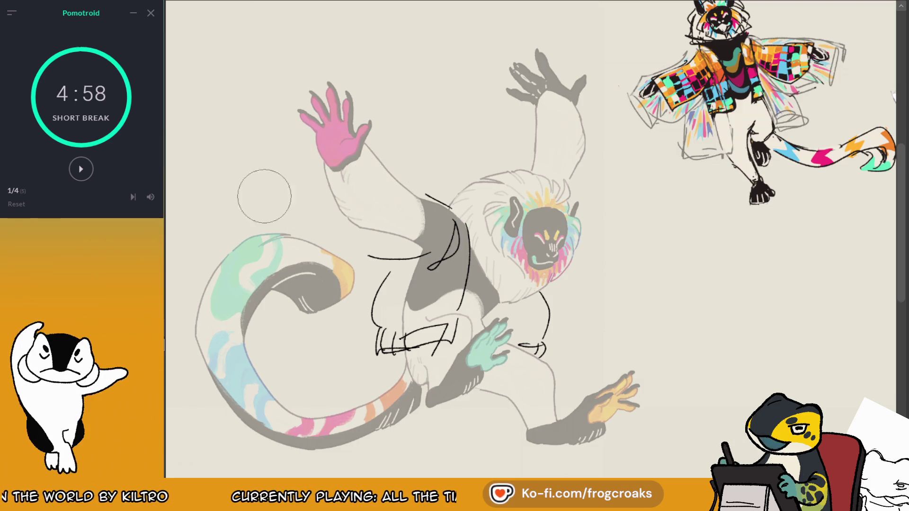
{"action": "mouse_move", "coordinate": [402, 102]}
{"action": "left_mouse_down"}
{"action": "mouse_move", "coordinate": [438, 208]}
{"action": "mouse_move", "coordinate": [400, 103]}
{"action": "left_mouse_up"}
{"action": "key", "text": "ctrl+z"}
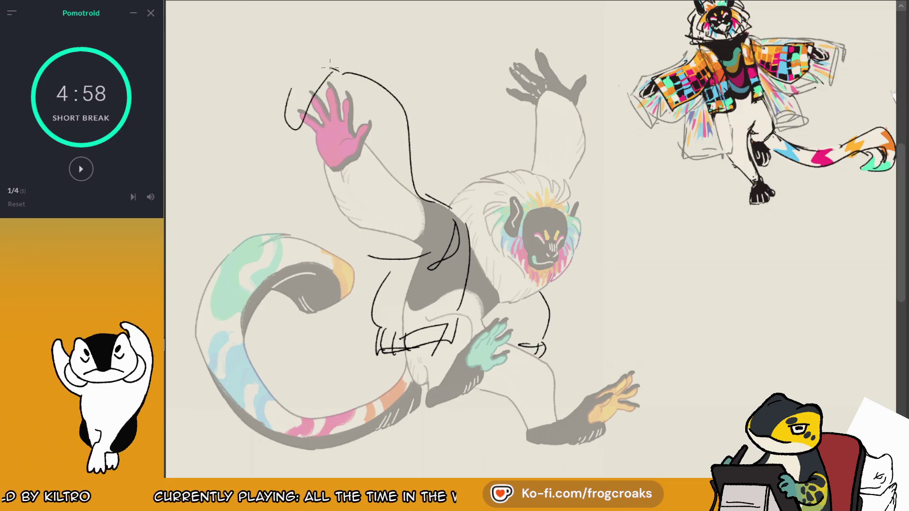
{"action": "key", "text": "ctrl+z"}
{"action": "left_click_drag", "start_coordinate": [353, 72], "coordinate": [278, 154]}
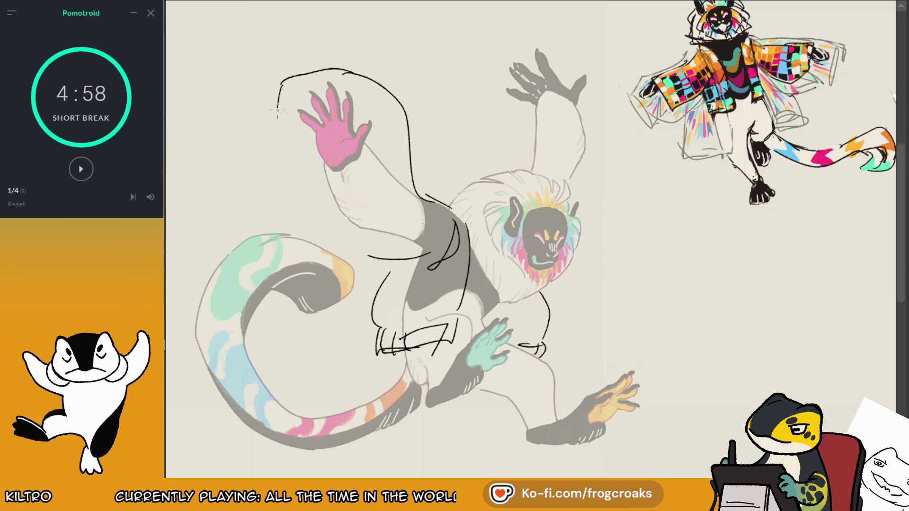
{"action": "left_click_drag", "start_coordinate": [280, 85], "coordinate": [297, 146]}
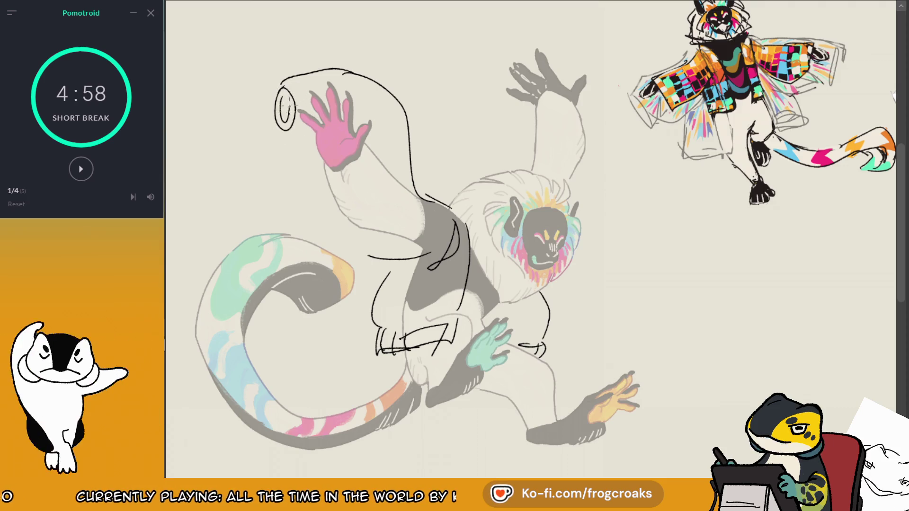
{"action": "left_click_drag", "start_coordinate": [283, 90], "coordinate": [285, 113]}
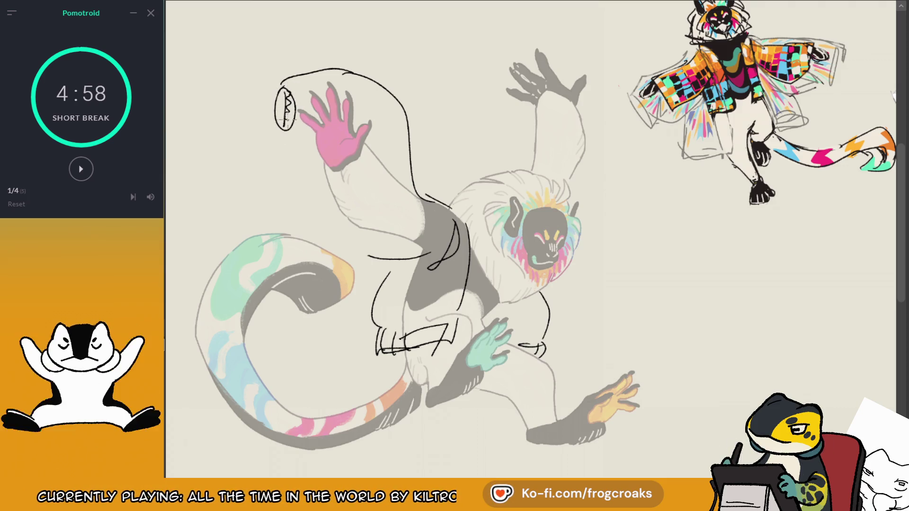
{"action": "left_click_drag", "start_coordinate": [285, 71], "coordinate": [353, 71]}
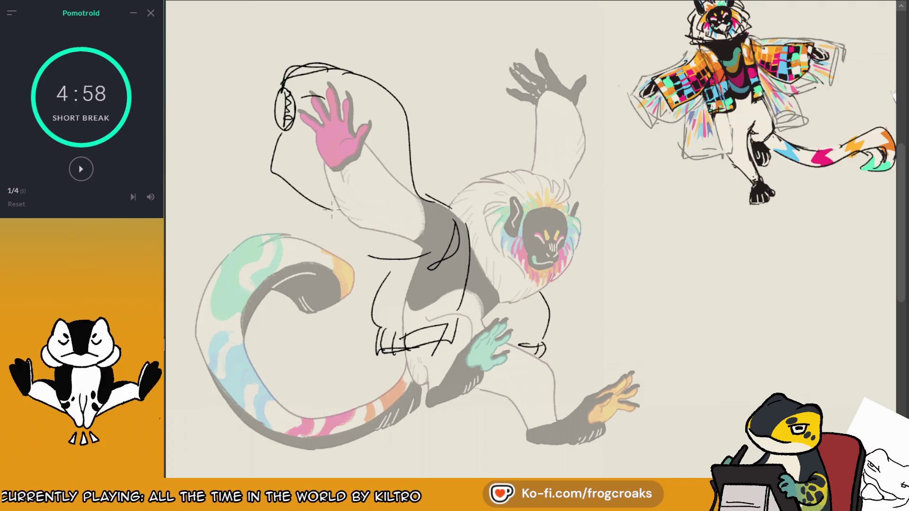
{"action": "left_click_drag", "start_coordinate": [283, 124], "coordinate": [391, 253]}
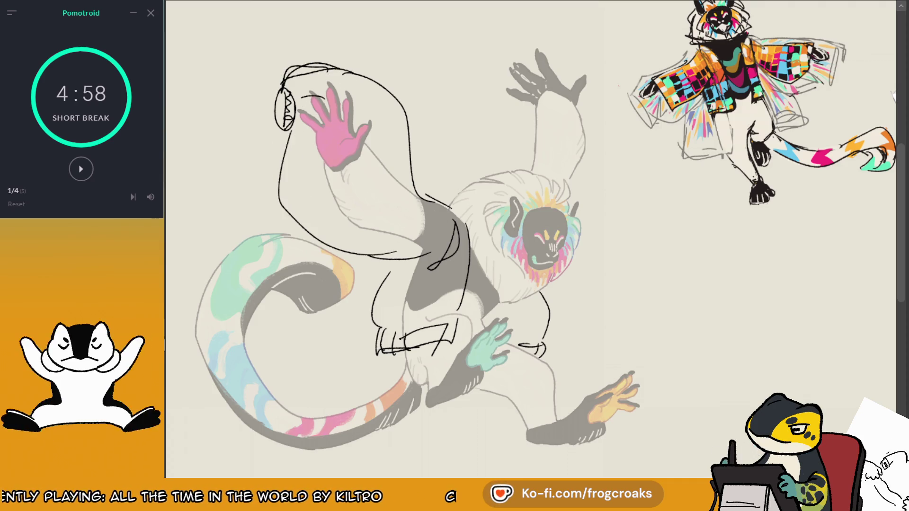
{"action": "key", "text": "m"}
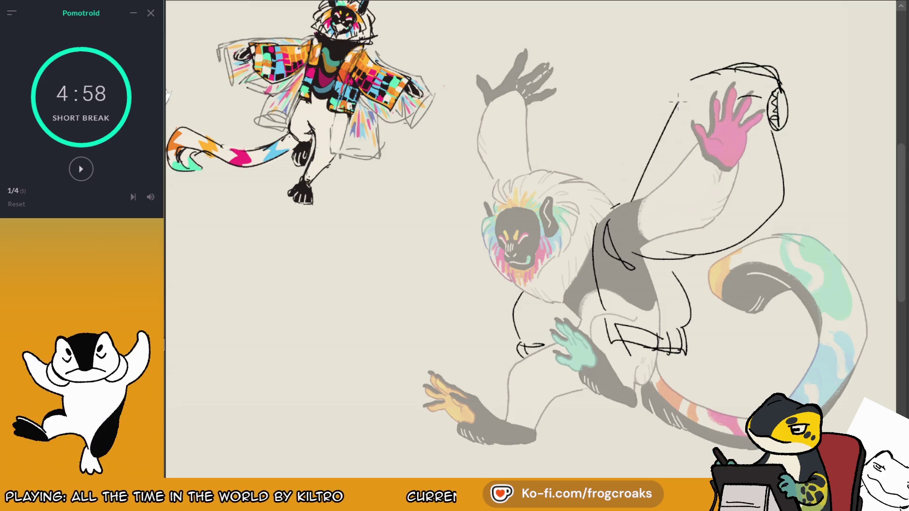
Step: Rework the sleeve around the pink hand with a new top stroke and outer loop side
{"action": "left_click_drag", "start_coordinate": [644, 201], "coordinate": [757, 68]}
{"action": "left_click_drag", "start_coordinate": [775, 137], "coordinate": [755, 236]}
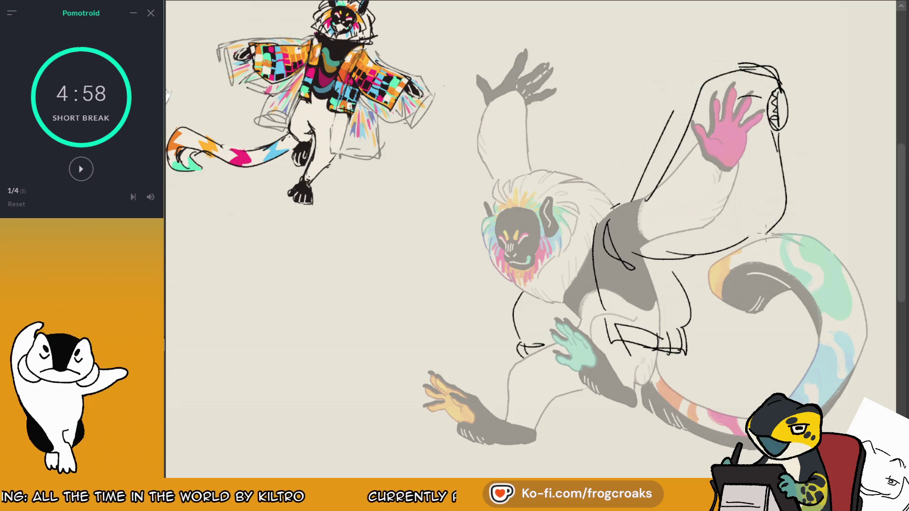
{"action": "mouse_move", "coordinate": [738, 64]}
{"action": "left_mouse_down"}
{"action": "mouse_move", "coordinate": [777, 85]}
{"action": "mouse_move", "coordinate": [779, 128]}
{"action": "left_mouse_up"}
{"action": "left_click_drag", "start_coordinate": [758, 93], "coordinate": [776, 128]}
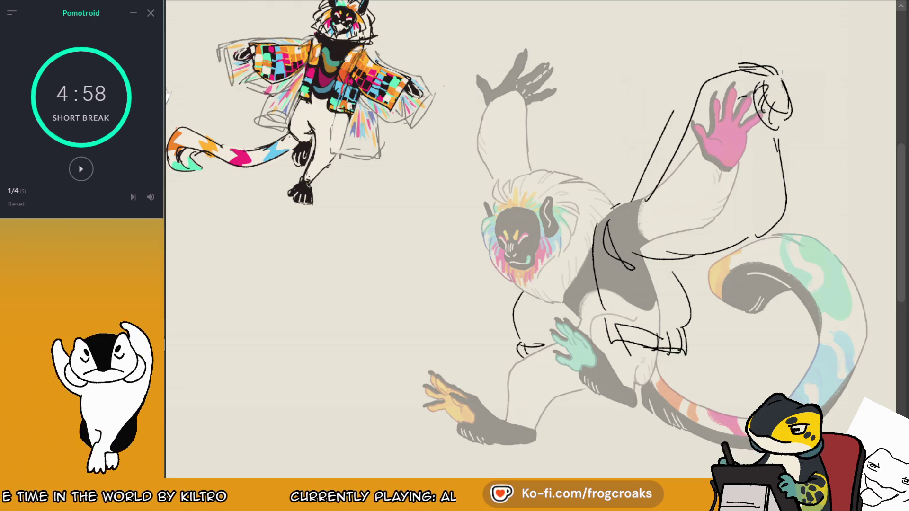
{"action": "left_click_drag", "start_coordinate": [782, 78], "coordinate": [787, 204]}
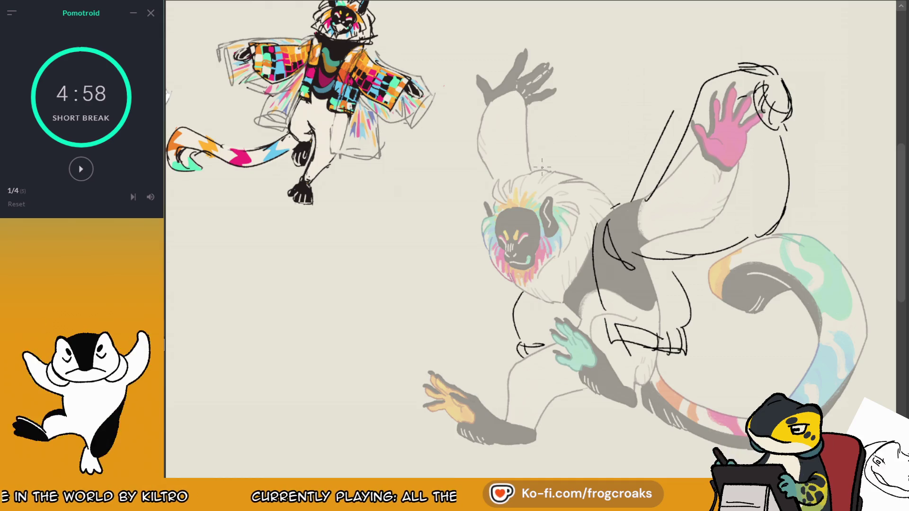
Step: Sketch a cuff arc over the dark raised hand and a sleeve contour along that arm
{"action": "left_click_drag", "start_coordinate": [545, 166], "coordinate": [555, 89]}
{"action": "key", "text": "ctrl+z"}
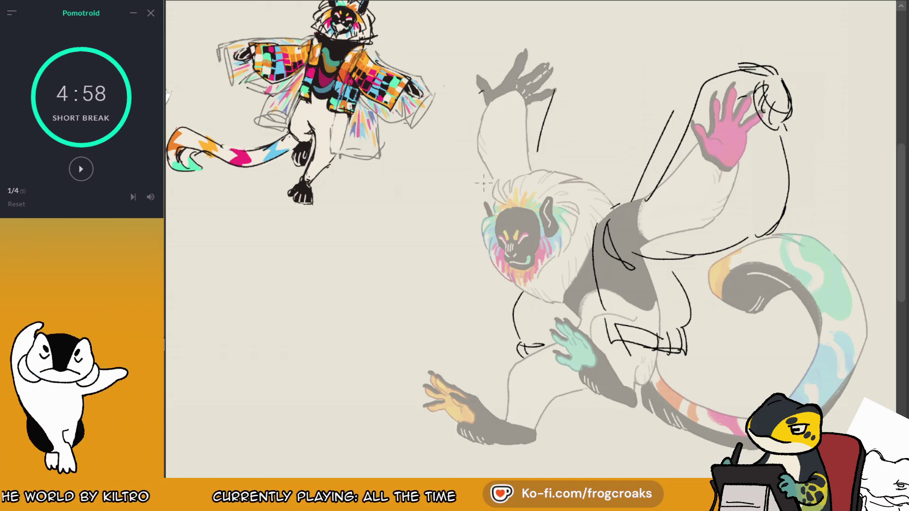
{"action": "key", "text": "ctrl+z"}
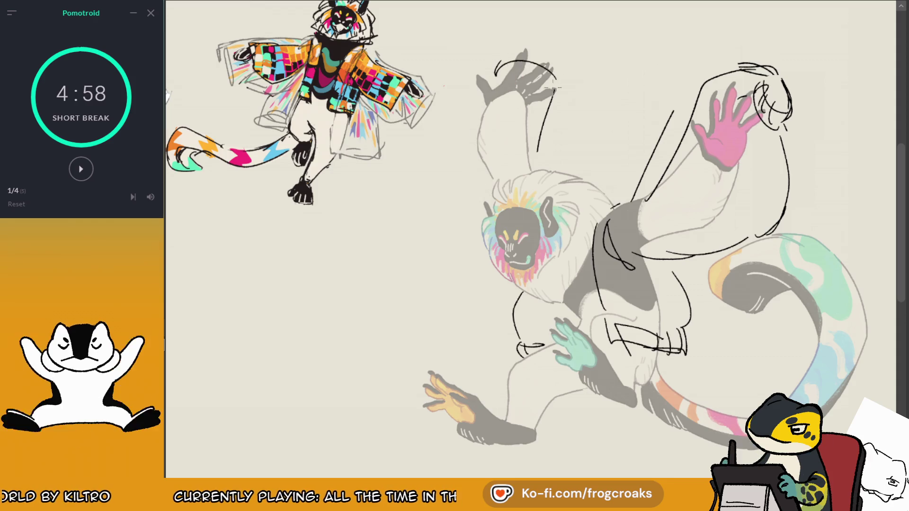
{"action": "left_click_drag", "start_coordinate": [539, 47], "coordinate": [558, 63]}
{"action": "mouse_move", "coordinate": [488, 147]}
{"action": "left_mouse_down"}
{"action": "mouse_move", "coordinate": [524, 47]}
{"action": "mouse_move", "coordinate": [462, 128]}
{"action": "left_mouse_up"}
{"action": "key", "text": "ctrl+z"}
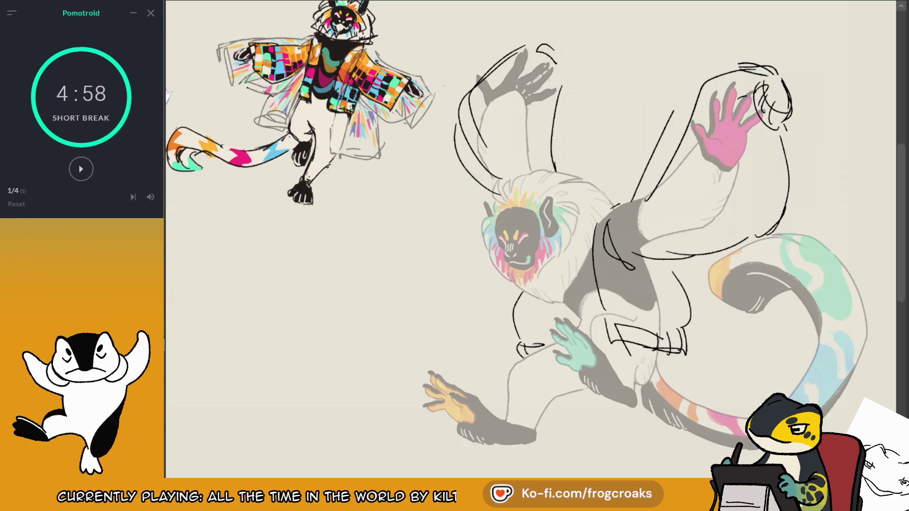
{"action": "key", "text": "m"}
{"action": "key", "text": "ctrl+z"}
Step: Redraw the raised arm's sleeve contour curving down toward the head
{"action": "mouse_move", "coordinate": [560, 51]}
{"action": "left_mouse_down"}
{"action": "mouse_move", "coordinate": [594, 195]}
{"action": "mouse_move", "coordinate": [598, 93]}
{"action": "left_mouse_up"}
{"action": "key", "text": "ctrl+z"}
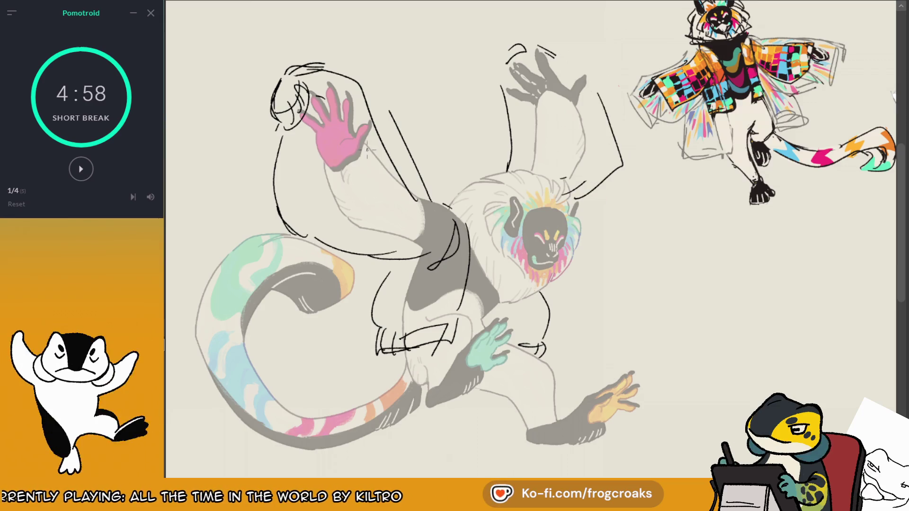
{"action": "mouse_move", "coordinate": [367, 150]}
{"action": "left_mouse_down"}
{"action": "mouse_move", "coordinate": [332, 208]}
{"action": "mouse_move", "coordinate": [377, 229]}
{"action": "left_mouse_up"}
{"action": "key", "text": "ctrl+z"}
{"action": "left_click_drag", "start_coordinate": [439, 198], "coordinate": [466, 221]}
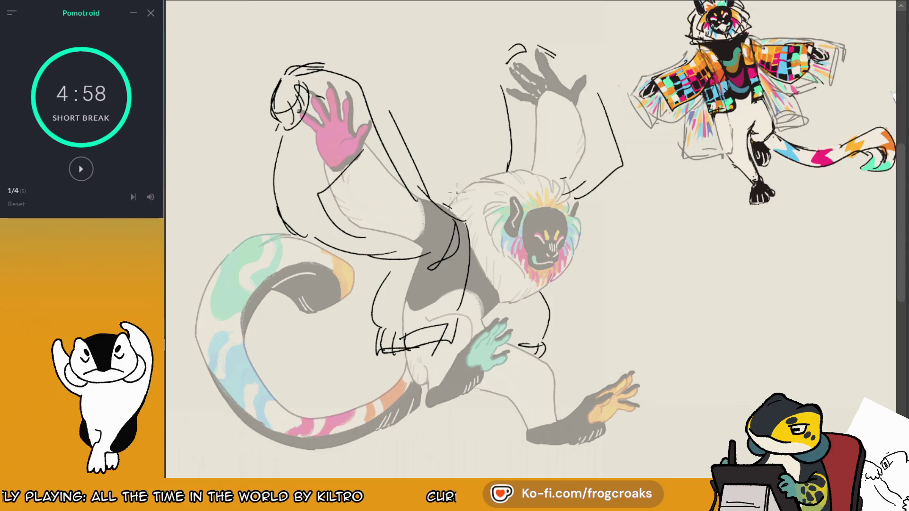
{"action": "key", "text": "ctrl+z"}
{"action": "left_click_drag", "start_coordinate": [412, 166], "coordinate": [473, 217]}
{"action": "key", "text": "ctrl+0"}
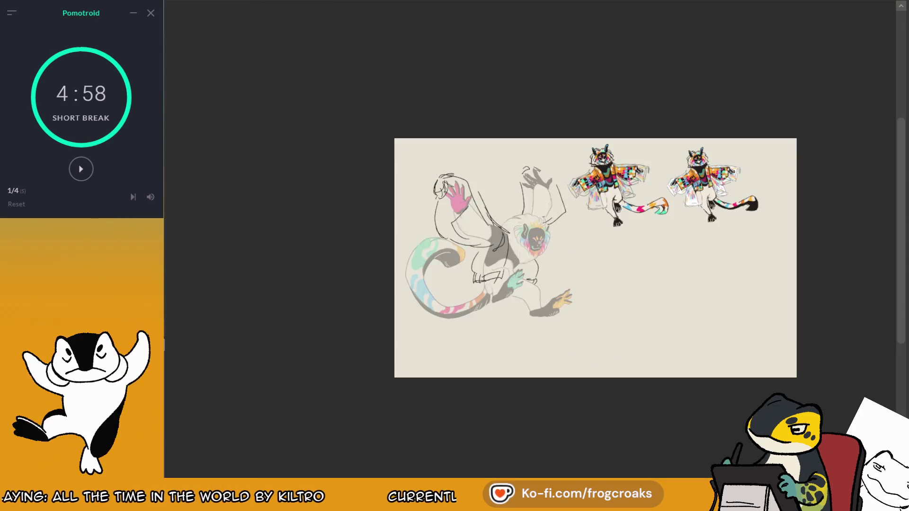
Step: Replace the curved strokes beside the head with short, lighter jacket strokes
{"action": "key", "text": "ctrl+z"}
{"action": "left_click_drag", "start_coordinate": [466, 217], "coordinate": [473, 245]}
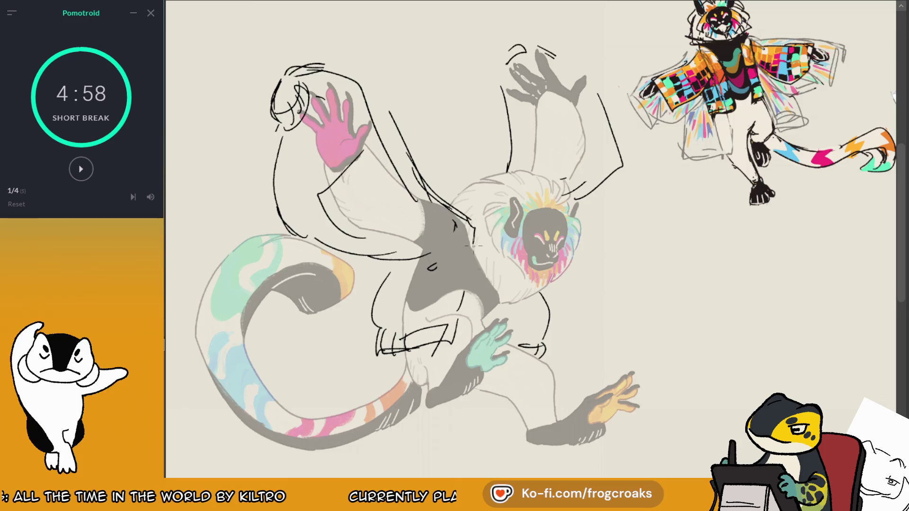
{"action": "left_click_drag", "start_coordinate": [440, 208], "coordinate": [453, 229]}
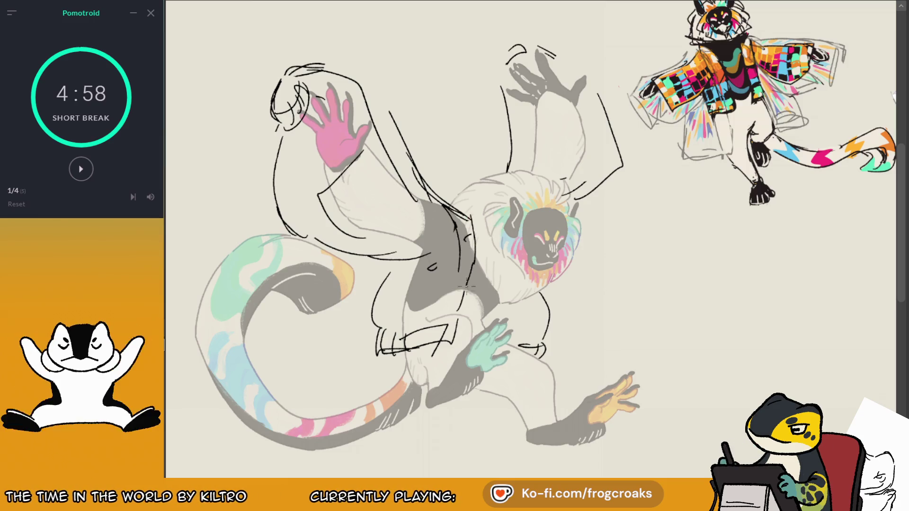
Step: Fit the drawing in view, mirror it, and move the reference photo collage beside the characters
{"action": "key", "text": "ctrl+0"}
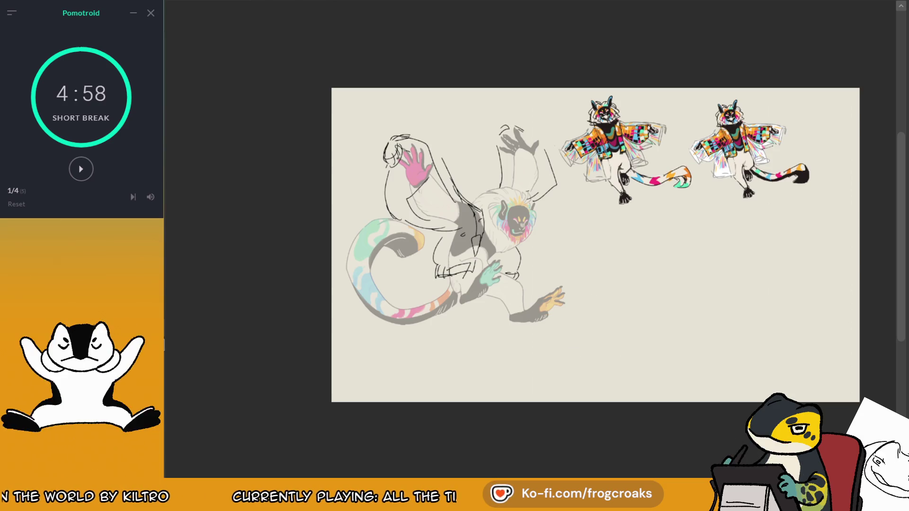
{"action": "key", "text": "m"}
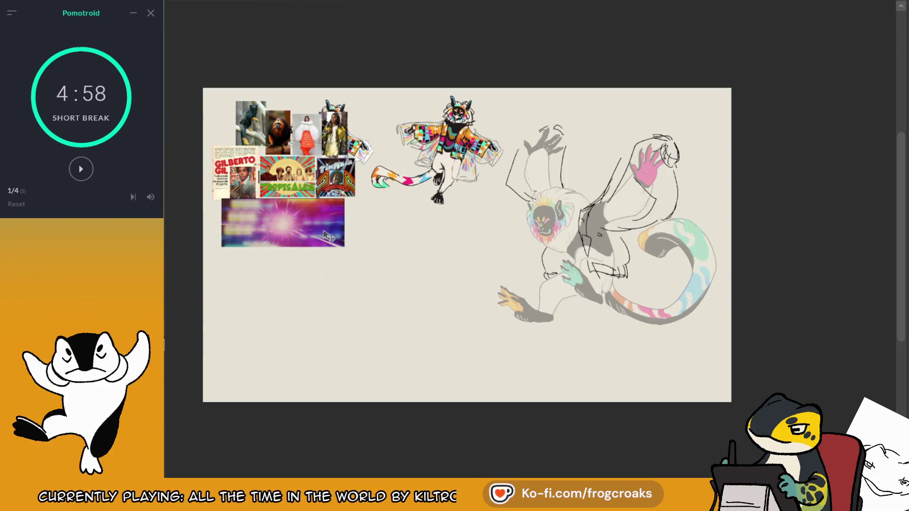
{"action": "left_click_drag", "start_coordinate": [331, 227], "coordinate": [467, 330]}
{"action": "scroll", "coordinate": [468, 273], "scroll_direction": "up", "scroll_amount": 3}
{"action": "scroll", "coordinate": [468, 273], "scroll_direction": "up", "scroll_amount": 3}
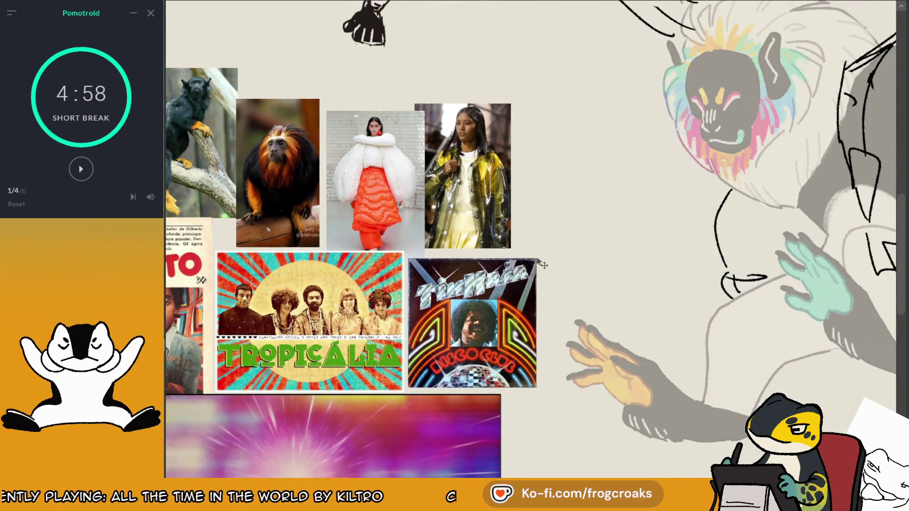
Step: Undo the stray arrow and curved strokes drawn beside the monkey and photos
{"action": "mouse_move", "coordinate": [387, 71]}
{"action": "left_mouse_down"}
{"action": "mouse_move", "coordinate": [383, 100]}
{"action": "mouse_move", "coordinate": [392, 81]}
{"action": "left_mouse_up"}
{"action": "key", "text": "ctrl+z"}
{"action": "mouse_move", "coordinate": [562, 151]}
{"action": "left_mouse_down"}
{"action": "mouse_move", "coordinate": [530, 183]}
{"action": "mouse_move", "coordinate": [547, 179]}
{"action": "mouse_move", "coordinate": [413, 247]}
{"action": "left_mouse_up"}
{"action": "mouse_move", "coordinate": [813, 42]}
{"action": "left_mouse_down"}
{"action": "mouse_move", "coordinate": [890, 195]}
{"action": "mouse_move", "coordinate": [791, 130]}
{"action": "left_mouse_up"}
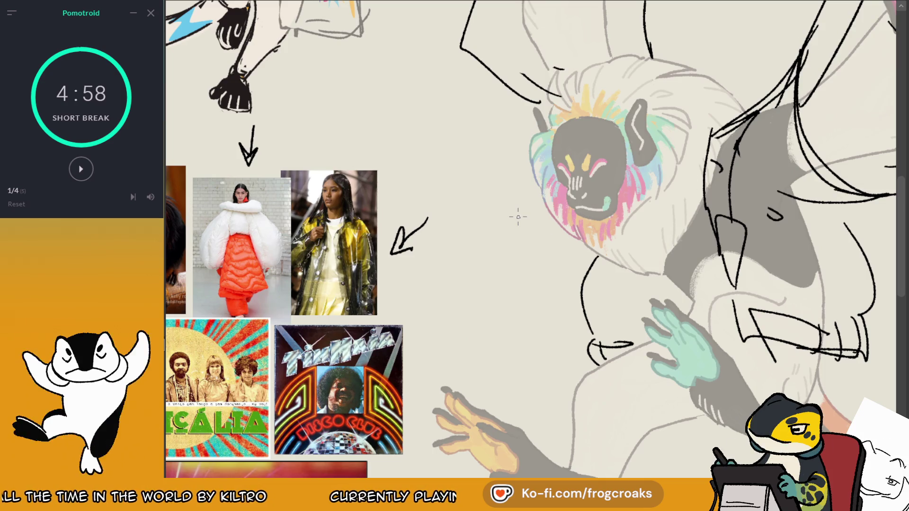
{"action": "key", "text": "ctrl+z"}
{"action": "key", "text": "ctrl+z"}
{"action": "key", "text": "ctrl+z"}
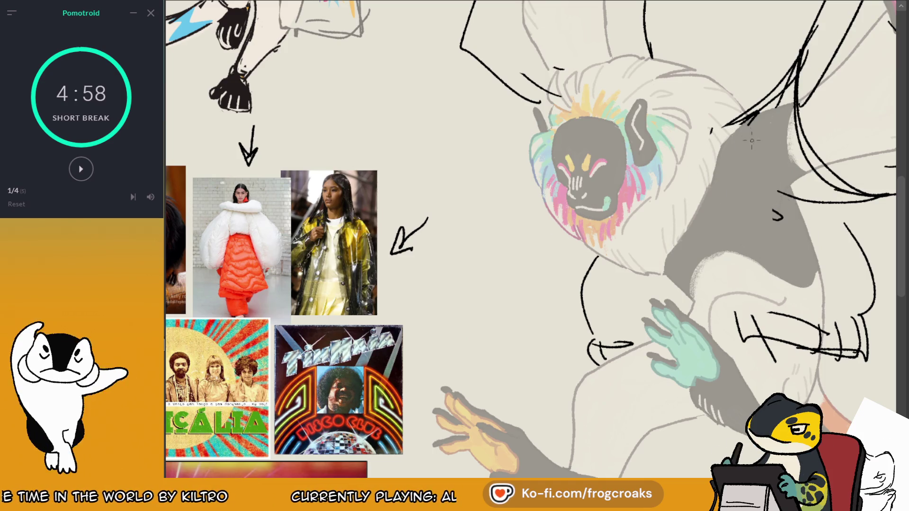
Step: Sketch a short black jacket edge line, replacing the undone boxed jacket outline
{"action": "left_click_drag", "start_coordinate": [763, 146], "coordinate": [803, 246]}
{"action": "mouse_move", "coordinate": [719, 129]}
{"action": "left_mouse_down"}
{"action": "mouse_move", "coordinate": [815, 268]}
{"action": "mouse_move", "coordinate": [763, 148]}
{"action": "left_mouse_up"}
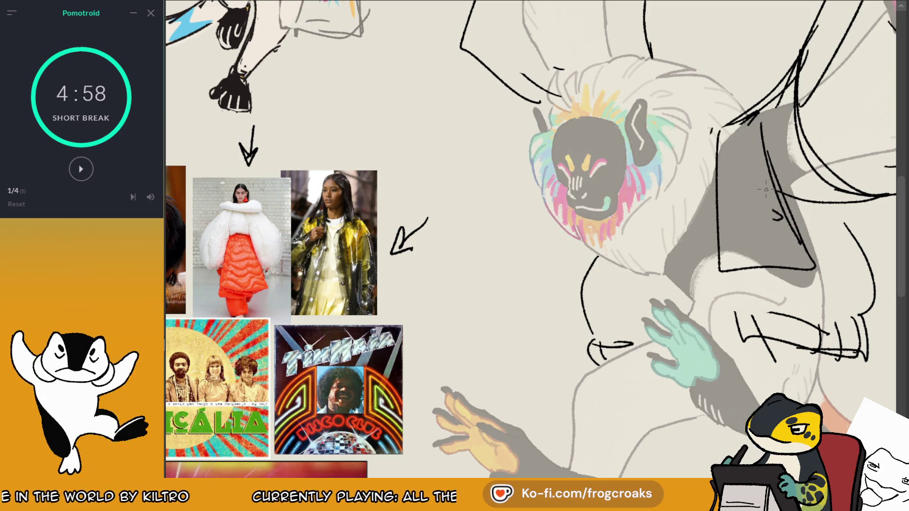
{"action": "key", "text": "ctrl+z"}
{"action": "key", "text": "ctrl+z"}
{"action": "key", "text": "ctrl+z"}
{"action": "key", "text": "ctrl+z"}
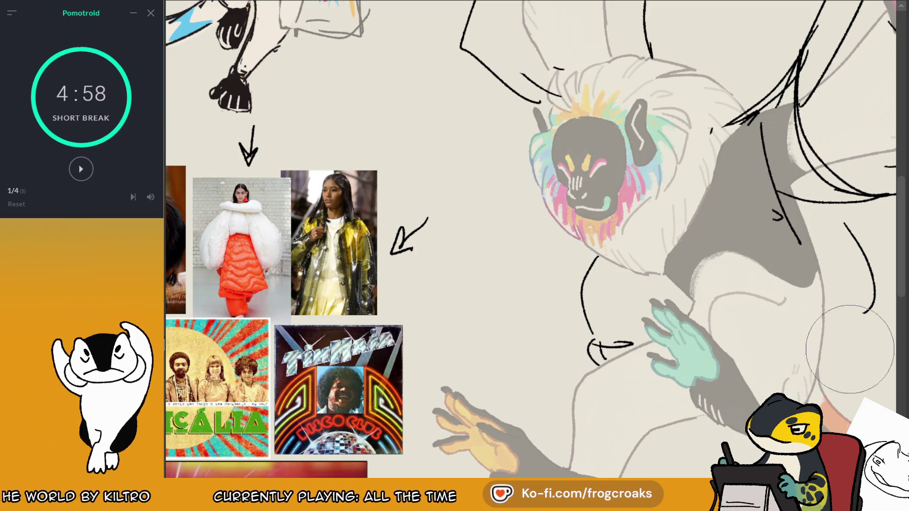
{"action": "key", "text": "ctrl+z"}
{"action": "mouse_move", "coordinate": [712, 135]}
{"action": "left_mouse_down"}
{"action": "mouse_move", "coordinate": [710, 189]}
{"action": "mouse_move", "coordinate": [767, 185]}
{"action": "left_mouse_up"}
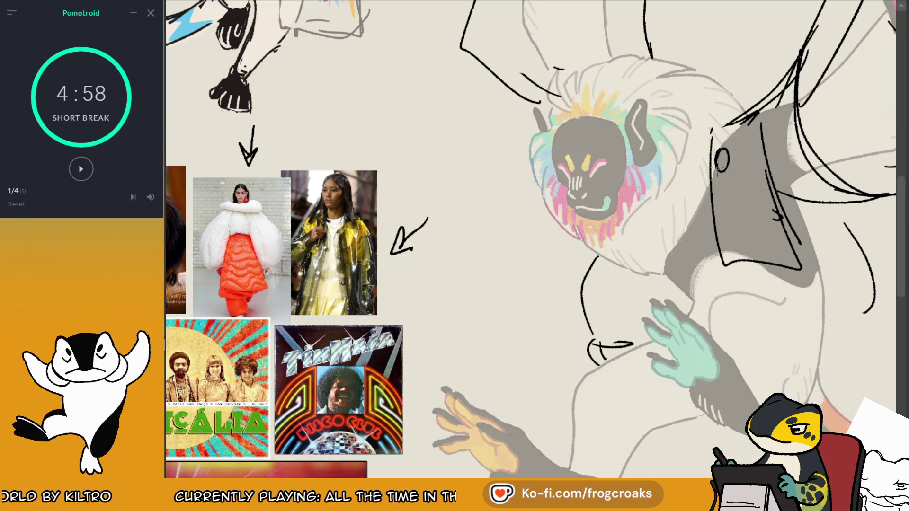
Step: Redraw loose curved leg lines on the monkey, then view the canvas mirrored and shifted left
{"action": "scroll", "coordinate": [717, 213], "scroll_direction": "down", "scroll_amount": 3}
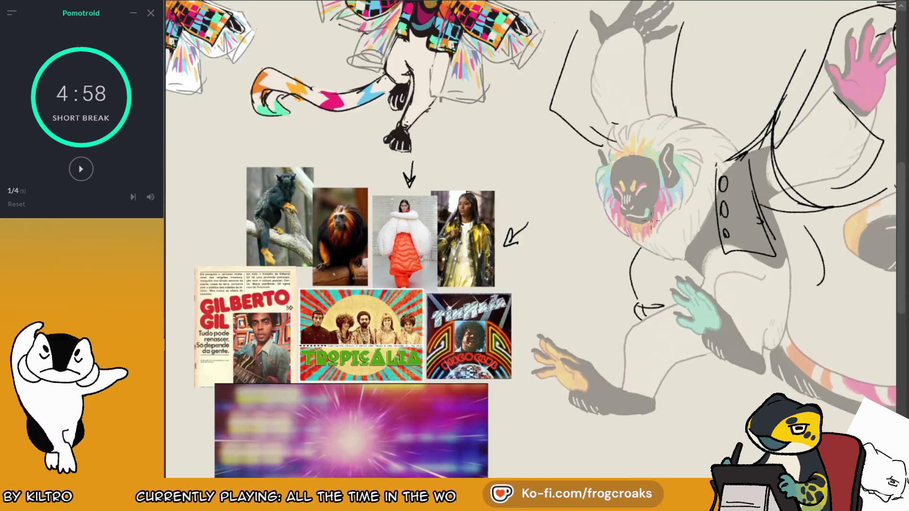
{"action": "scroll", "coordinate": [655, 196], "scroll_direction": "up", "scroll_amount": 1}
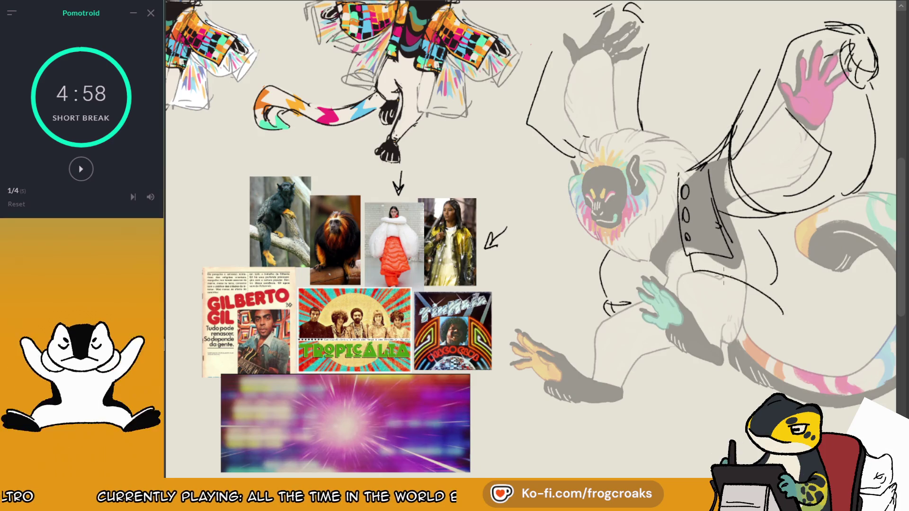
{"action": "left_click_drag", "start_coordinate": [695, 268], "coordinate": [770, 322]}
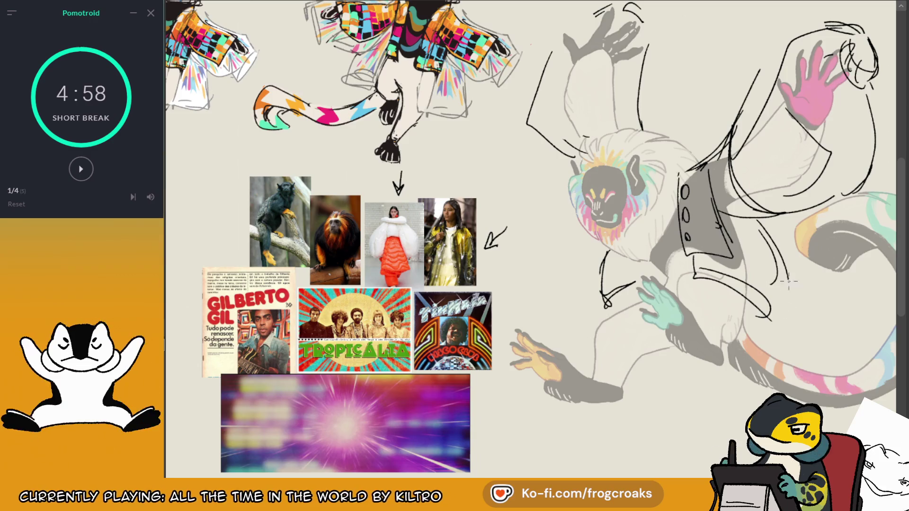
{"action": "left_click_drag", "start_coordinate": [763, 223], "coordinate": [783, 294]}
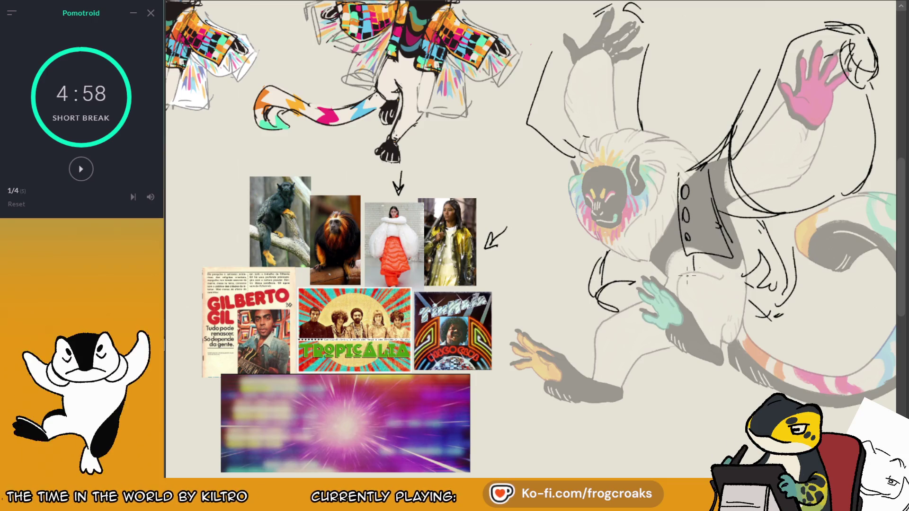
{"action": "left_click_drag", "start_coordinate": [682, 274], "coordinate": [755, 321]}
{"action": "mouse_move", "coordinate": [708, 268]}
{"action": "left_mouse_down"}
{"action": "mouse_move", "coordinate": [777, 326]}
{"action": "mouse_move", "coordinate": [777, 228]}
{"action": "left_mouse_up"}
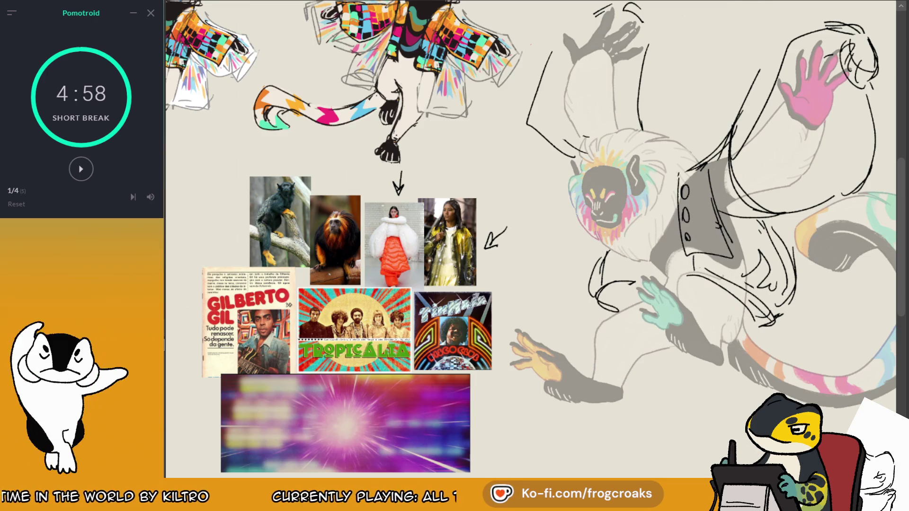
{"action": "key", "text": "m"}
{"action": "left_click_drag", "start_coordinate": [519, 210], "coordinate": [469, 204]}
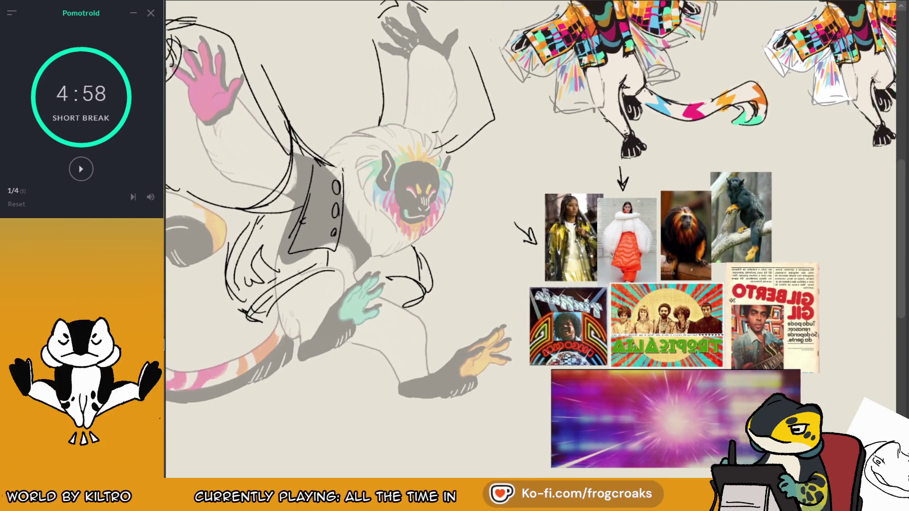
Step: Erase the old leg sketch lines and the jacket lines with their three buttons
{"action": "left_click_drag", "start_coordinate": [314, 295], "coordinate": [494, 300]}
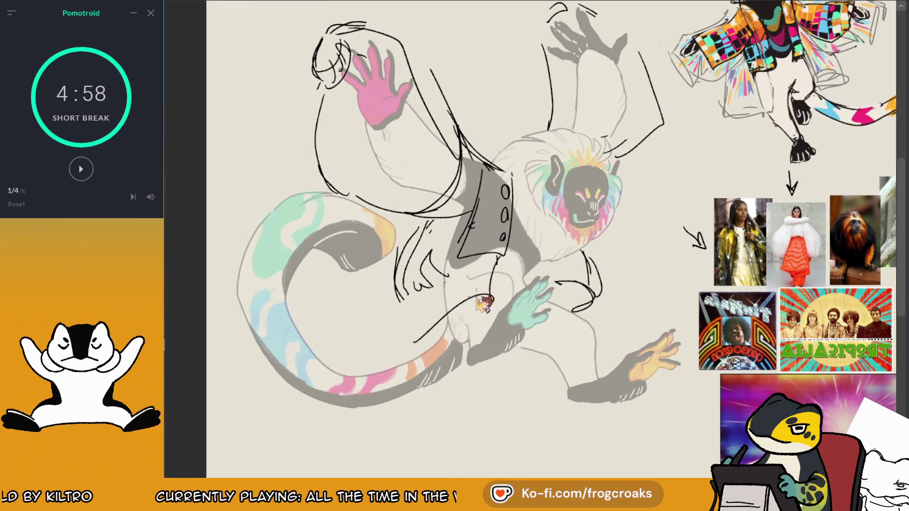
{"action": "left_click_drag", "start_coordinate": [497, 265], "coordinate": [494, 300]}
{"action": "left_click_drag", "start_coordinate": [445, 247], "coordinate": [425, 275]}
{"action": "left_click_drag", "start_coordinate": [504, 189], "coordinate": [492, 265]}
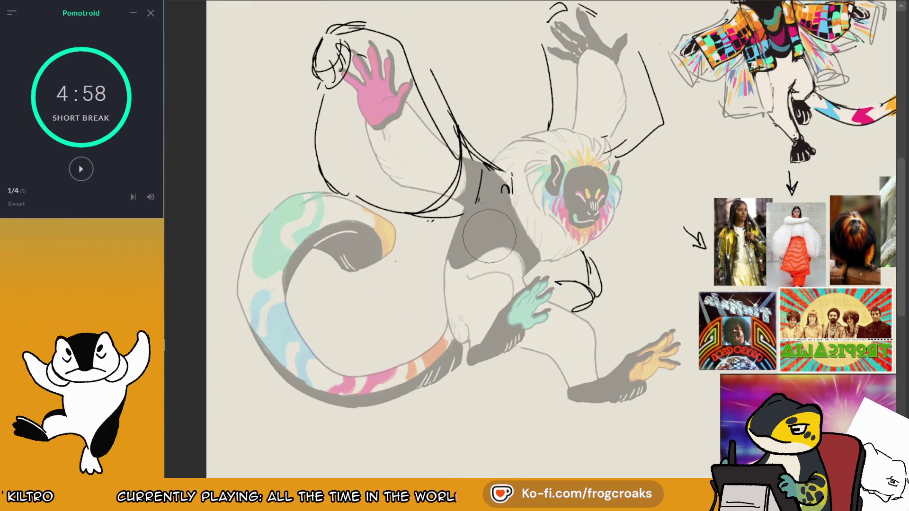
{"action": "left_click_drag", "start_coordinate": [506, 227], "coordinate": [378, 200]}
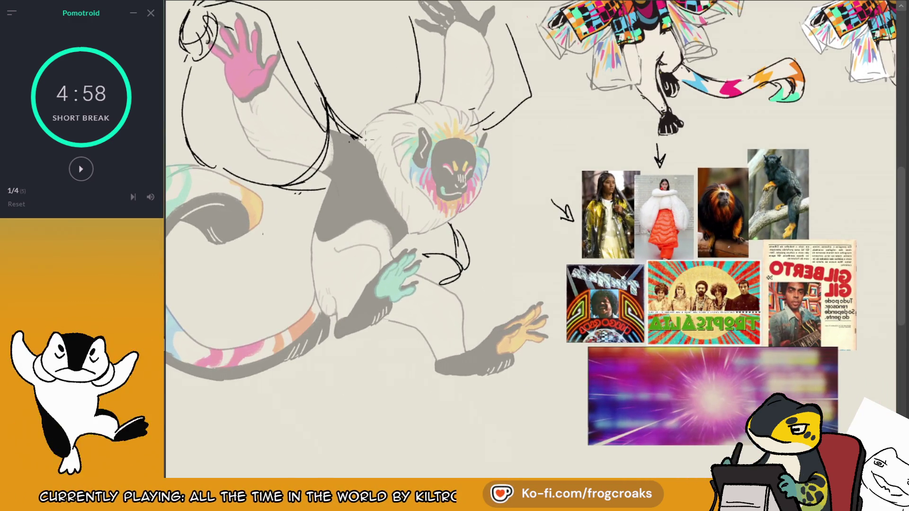
Step: Sketch loose curved jacket lines down the body and torso toward the leg
{"action": "mouse_move", "coordinate": [365, 139]}
{"action": "left_mouse_down"}
{"action": "mouse_move", "coordinate": [379, 180]}
{"action": "mouse_move", "coordinate": [279, 308]}
{"action": "left_mouse_up"}
{"action": "key", "text": "ctrl+z"}
{"action": "left_click_drag", "start_coordinate": [379, 208], "coordinate": [274, 311]}
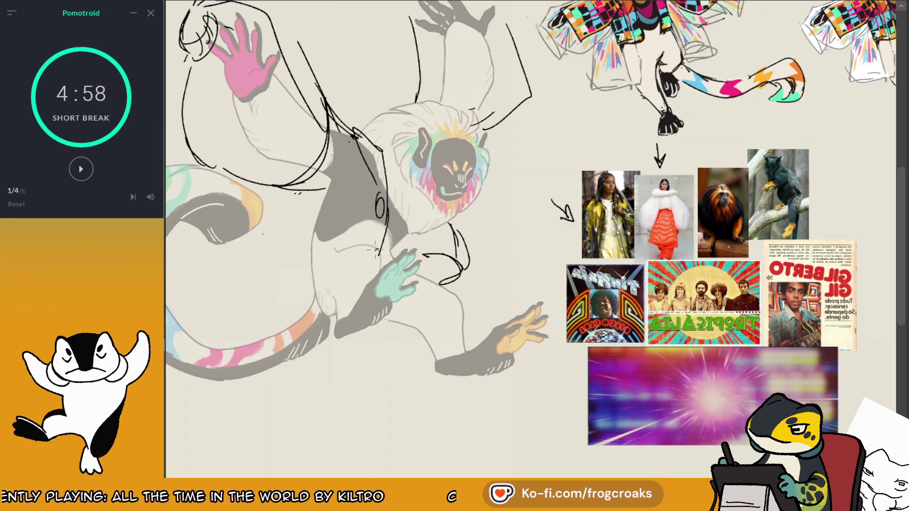
{"action": "left_click_drag", "start_coordinate": [337, 268], "coordinate": [284, 303]}
{"action": "left_click_drag", "start_coordinate": [365, 266], "coordinate": [252, 299]}
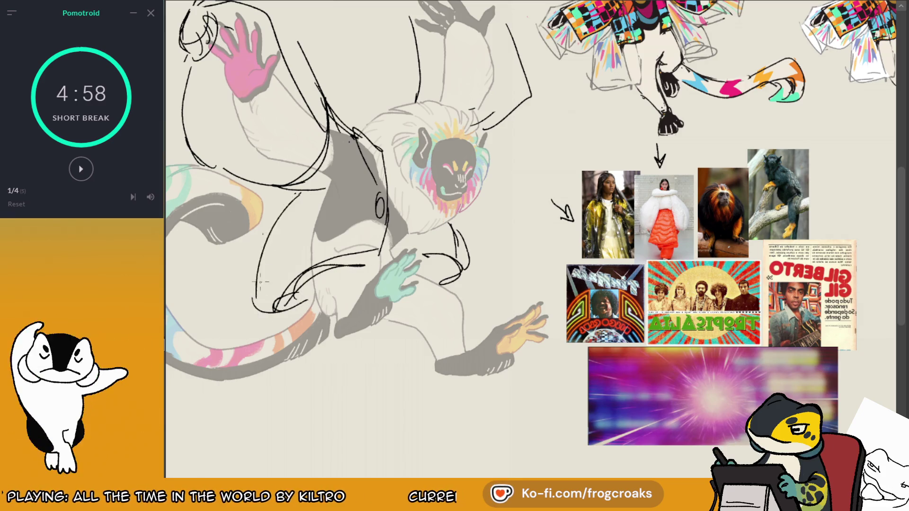
{"action": "mouse_move", "coordinate": [303, 199]}
{"action": "left_mouse_down"}
{"action": "mouse_move", "coordinate": [318, 213]}
{"action": "mouse_move", "coordinate": [276, 310]}
{"action": "left_mouse_up"}
{"action": "key", "text": "ctrl+z"}
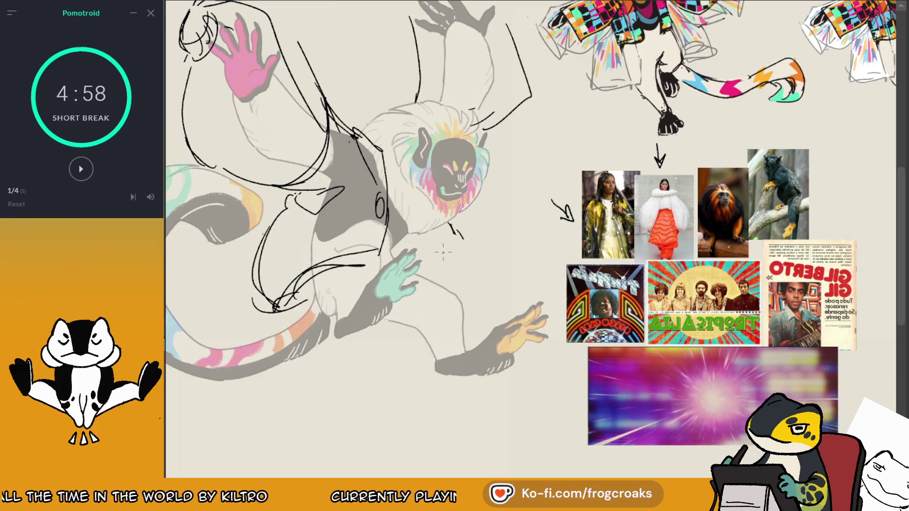
{"action": "left_click_drag", "start_coordinate": [457, 291], "coordinate": [452, 228]}
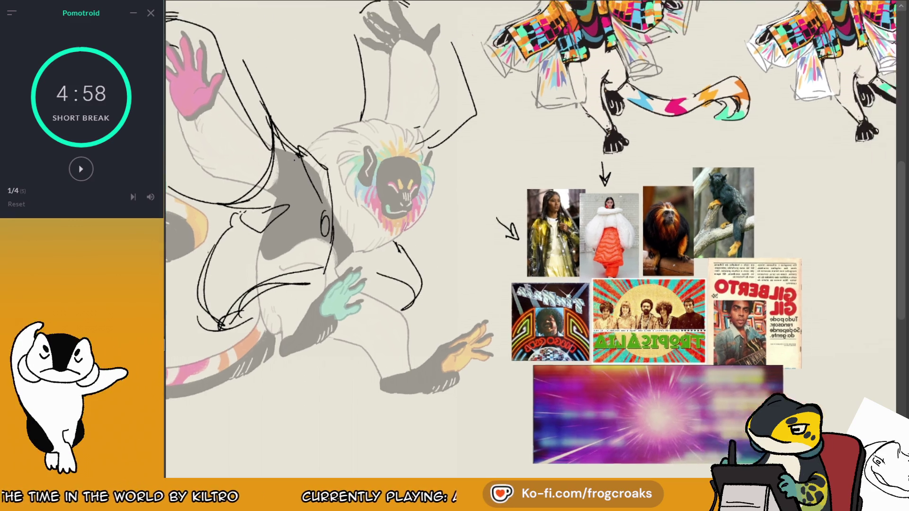
Step: Draw a V-shaped sleeve cuff under the pink hand, checking it in mirrored view
{"action": "left_click_drag", "start_coordinate": [285, 85], "coordinate": [371, 122]}
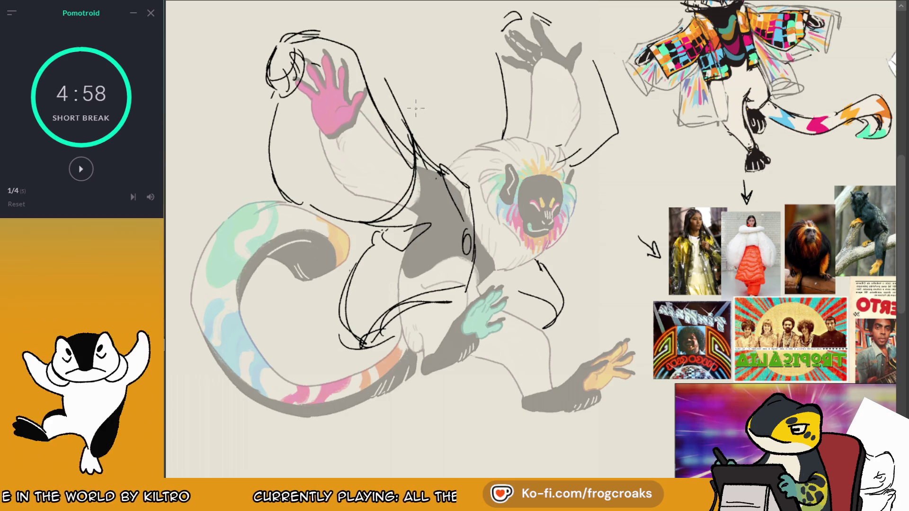
{"action": "left_click_drag", "start_coordinate": [320, 143], "coordinate": [349, 140]}
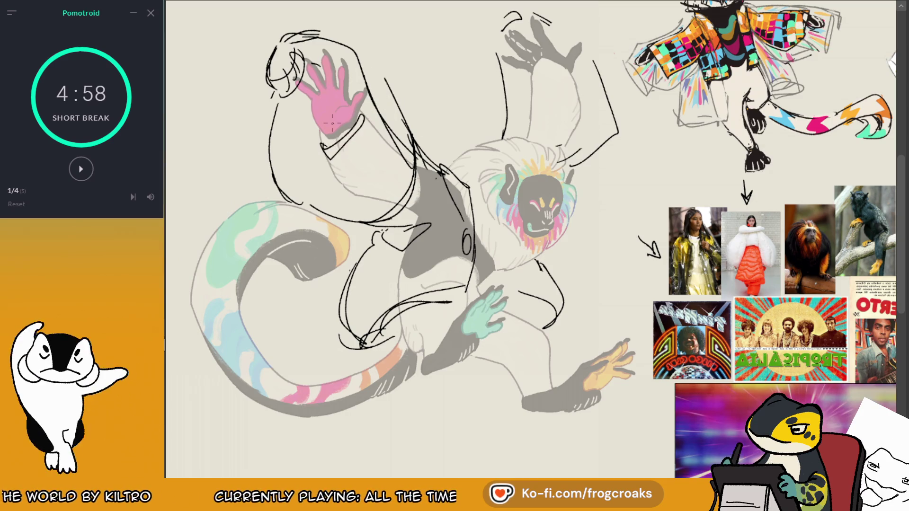
{"action": "key", "text": "m"}
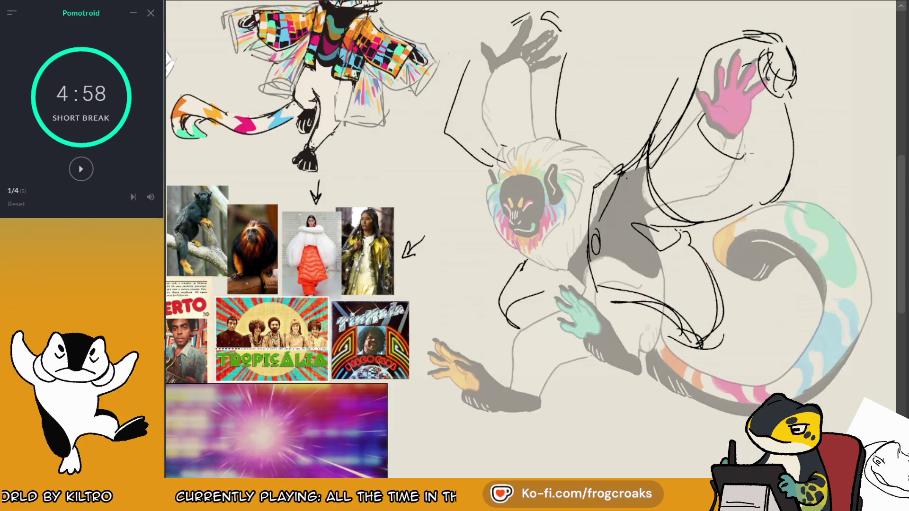
{"action": "mouse_move", "coordinate": [691, 124]}
{"action": "left_mouse_down"}
{"action": "mouse_move", "coordinate": [708, 160]}
{"action": "mouse_move", "coordinate": [743, 167]}
{"action": "left_mouse_up"}
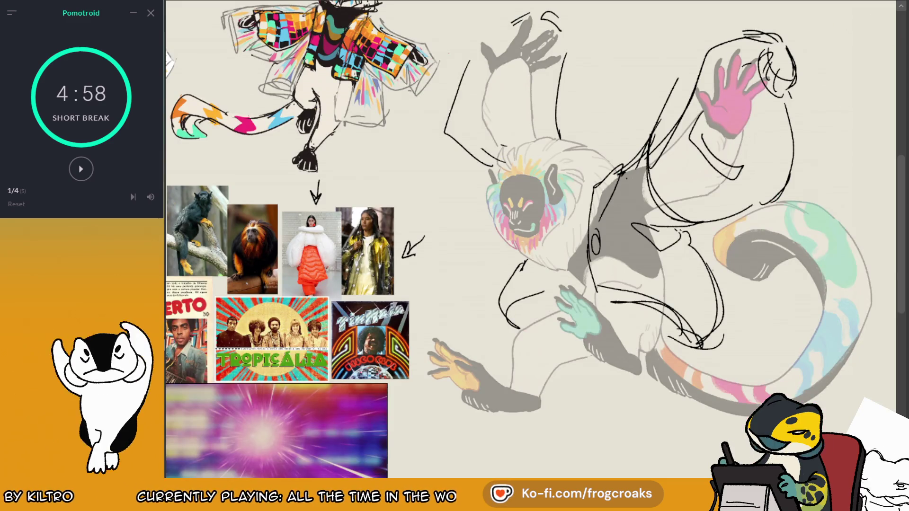
{"action": "left_click_drag", "start_coordinate": [659, 164], "coordinate": [686, 164]}
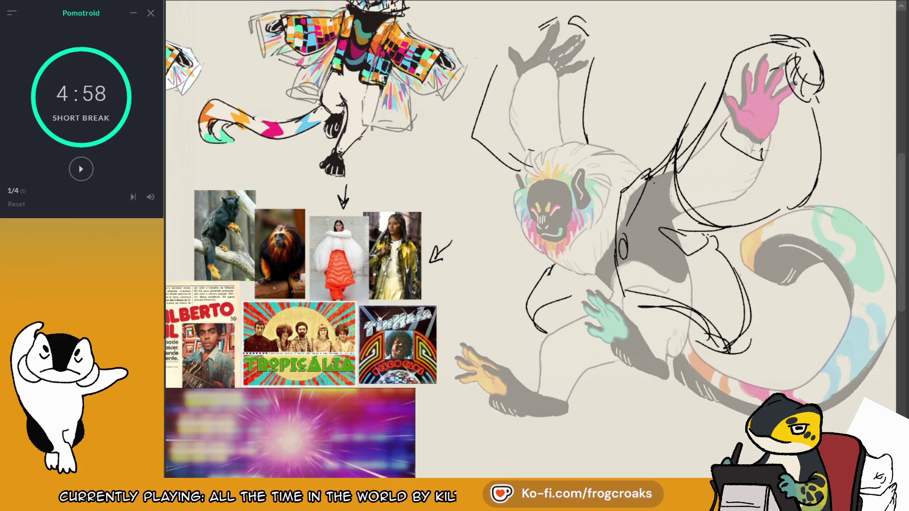
{"action": "key", "text": "ctrl+z"}
{"action": "left_click_drag", "start_coordinate": [725, 121], "coordinate": [753, 165]}
Step: Add shorter sleeve strokes around the cuff and a short stroke near the leg, then mirror back
{"action": "mouse_move", "coordinate": [720, 124]}
{"action": "left_mouse_down"}
{"action": "mouse_move", "coordinate": [764, 150]}
{"action": "mouse_move", "coordinate": [716, 203]}
{"action": "left_mouse_up"}
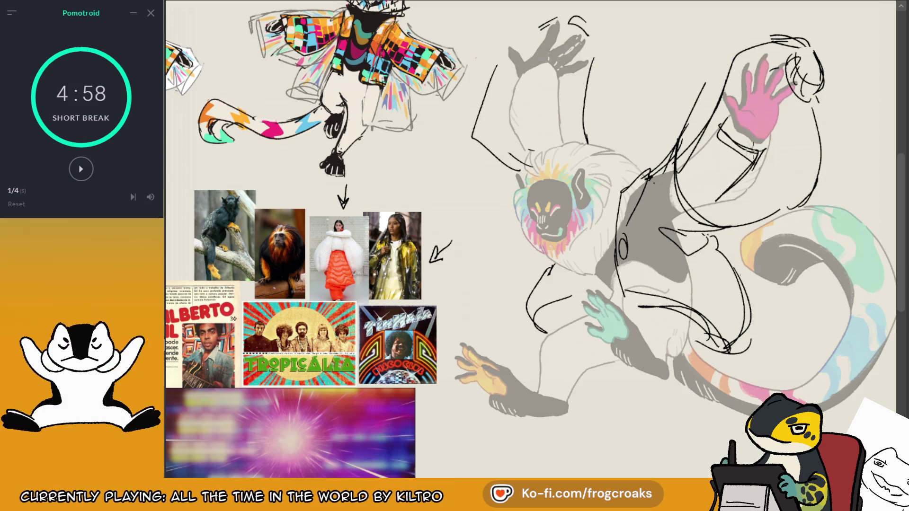
{"action": "key", "text": "ctrl+z"}
{"action": "left_click_drag", "start_coordinate": [746, 173], "coordinate": [675, 214]}
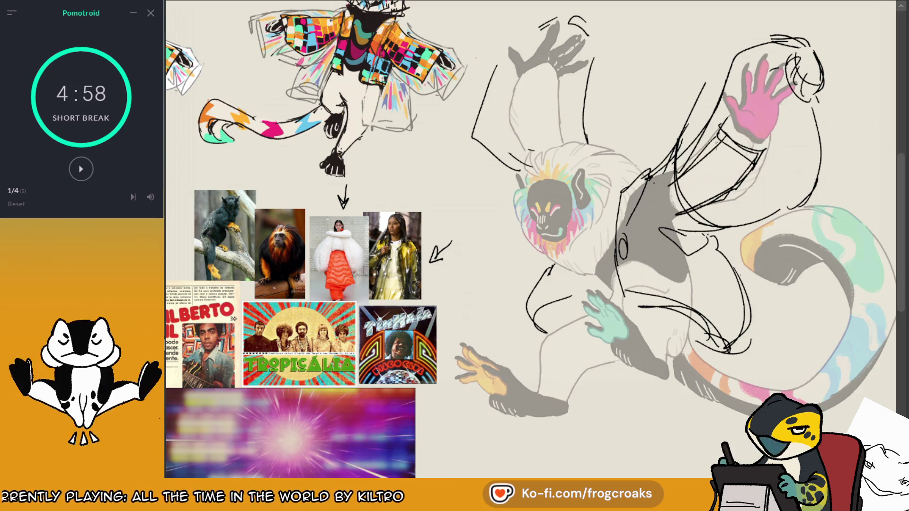
{"action": "left_click_drag", "start_coordinate": [719, 134], "coordinate": [658, 210]}
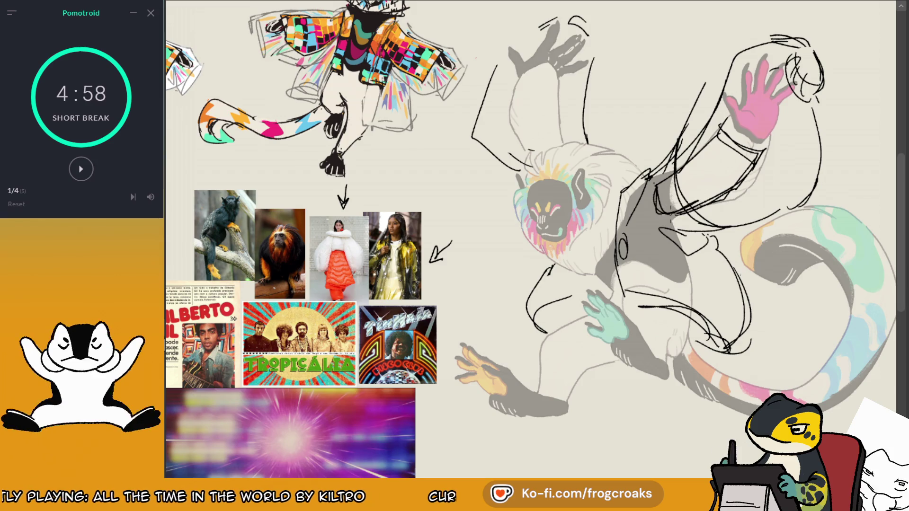
{"action": "key", "text": "ctrl+z"}
{"action": "left_click_drag", "start_coordinate": [723, 124], "coordinate": [661, 179]}
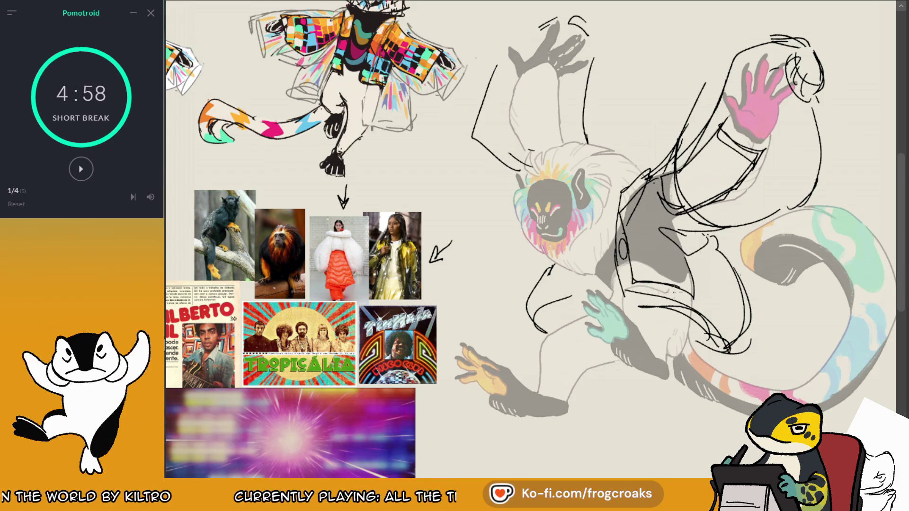
{"action": "left_click_drag", "start_coordinate": [591, 286], "coordinate": [572, 288]}
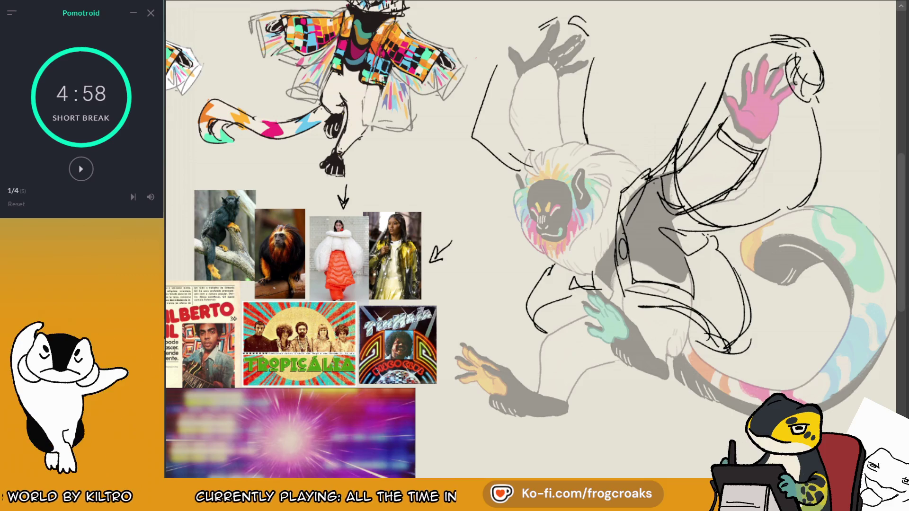
{"action": "key", "text": "m"}
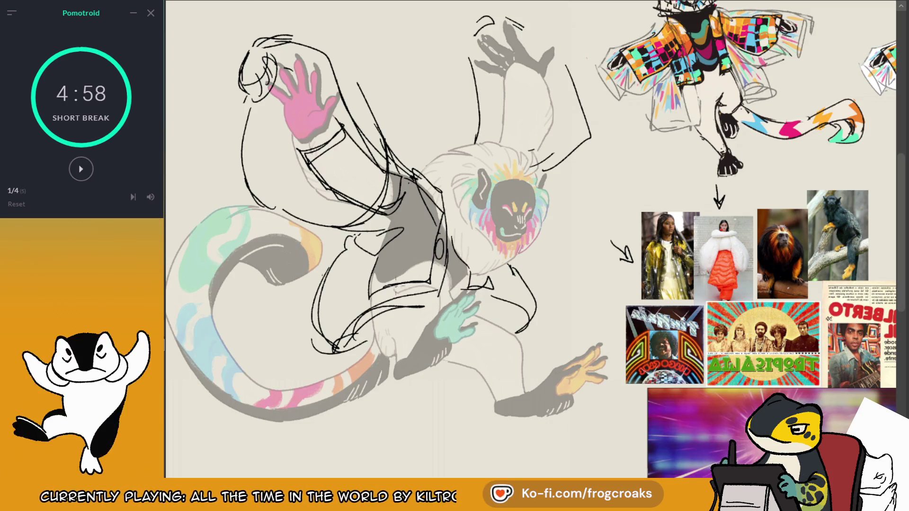
Step: Erase the existing sketch lines on the monkey's arm and torso
{"action": "left_click_drag", "start_coordinate": [428, 189], "coordinate": [417, 222]}
{"action": "left_click_drag", "start_coordinate": [400, 176], "coordinate": [386, 211]}
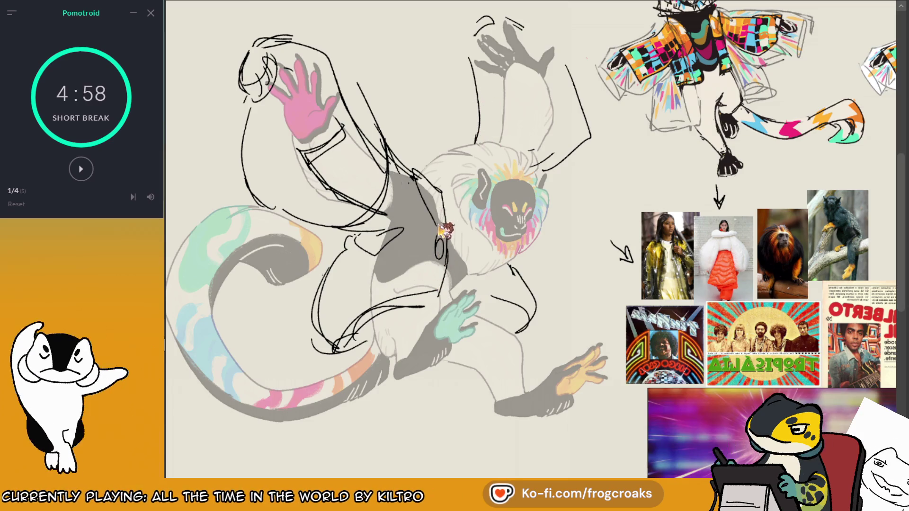
{"action": "left_click_drag", "start_coordinate": [440, 225], "coordinate": [450, 239]}
{"action": "left_click_drag", "start_coordinate": [308, 142], "coordinate": [338, 189]}
Step: Try several black jacket lines along the raised arm, undoing each attempt
{"action": "key", "text": "e"}
{"action": "left_click_drag", "start_coordinate": [341, 133], "coordinate": [287, 161]}
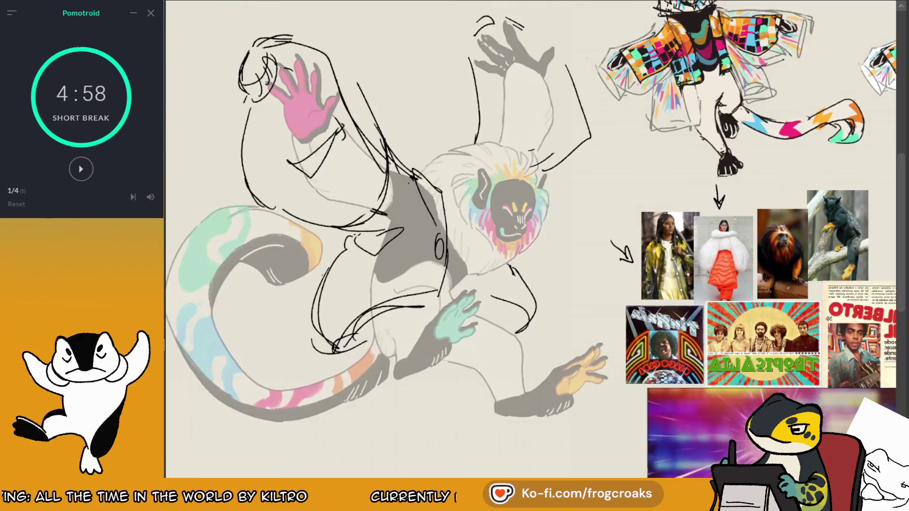
{"action": "key", "text": "ctrl+z"}
{"action": "mouse_move", "coordinate": [342, 127]}
{"action": "left_mouse_down"}
{"action": "mouse_move", "coordinate": [310, 147]}
{"action": "mouse_move", "coordinate": [344, 164]}
{"action": "left_mouse_up"}
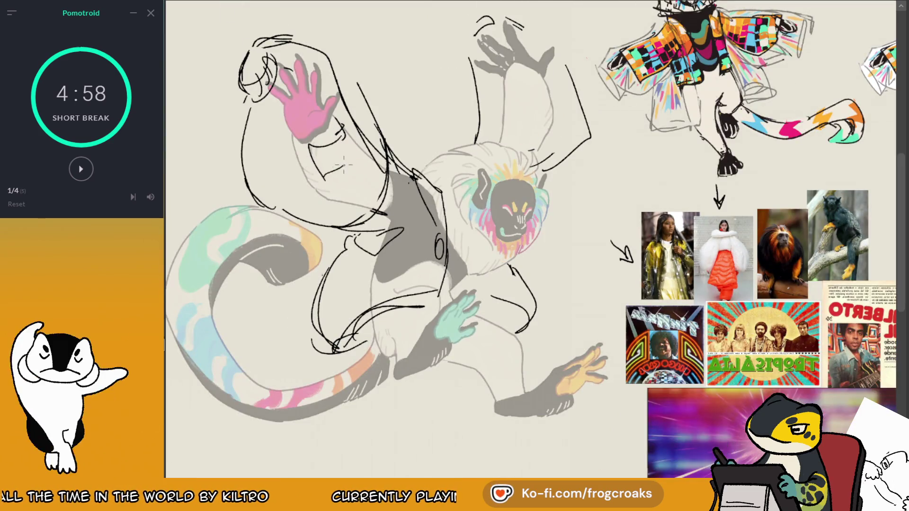
{"action": "key", "text": "ctrl+z"}
{"action": "mouse_move", "coordinate": [341, 125]}
{"action": "left_mouse_down"}
{"action": "mouse_move", "coordinate": [333, 162]}
{"action": "mouse_move", "coordinate": [344, 176]}
{"action": "mouse_move", "coordinate": [323, 167]}
{"action": "left_mouse_up"}
{"action": "key", "text": "ctrl+z"}
{"action": "key", "text": "ctrl+z"}
{"action": "key", "text": "ctrl+z"}
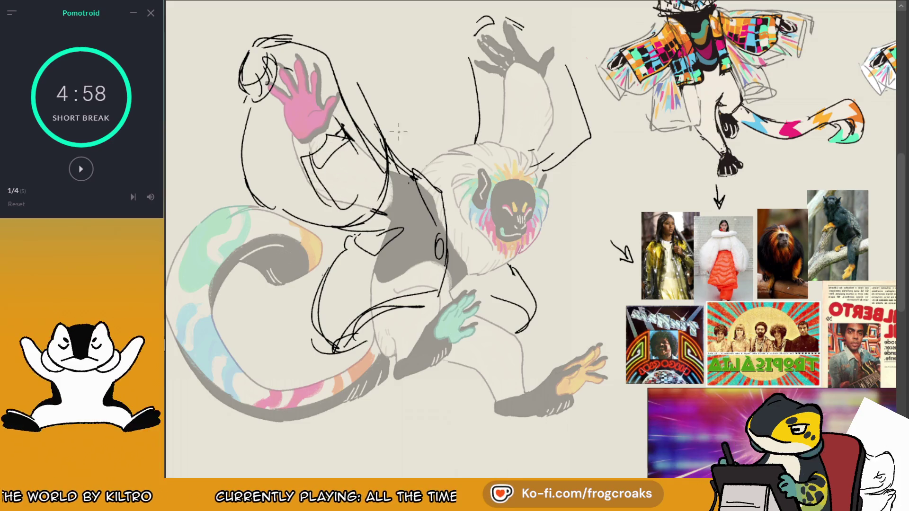
Step: Sketch jacket lines across the torso and, in mirrored view, over the shoulder
{"action": "mouse_move", "coordinate": [428, 185]}
{"action": "left_mouse_down"}
{"action": "mouse_move", "coordinate": [438, 232]}
{"action": "mouse_move", "coordinate": [419, 282]}
{"action": "left_mouse_up"}
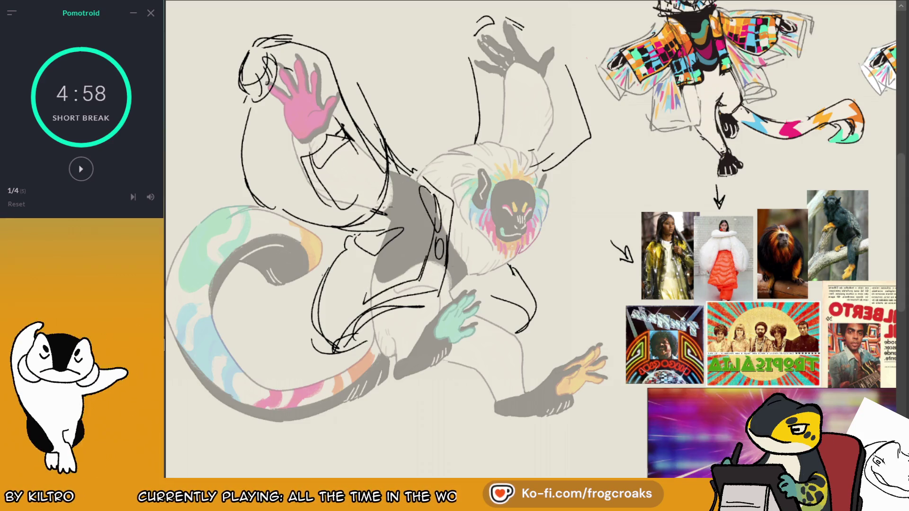
{"action": "mouse_move", "coordinate": [360, 145]}
{"action": "left_mouse_down"}
{"action": "mouse_move", "coordinate": [432, 191]}
{"action": "mouse_move", "coordinate": [423, 253]}
{"action": "left_mouse_up"}
{"action": "key", "text": "m"}
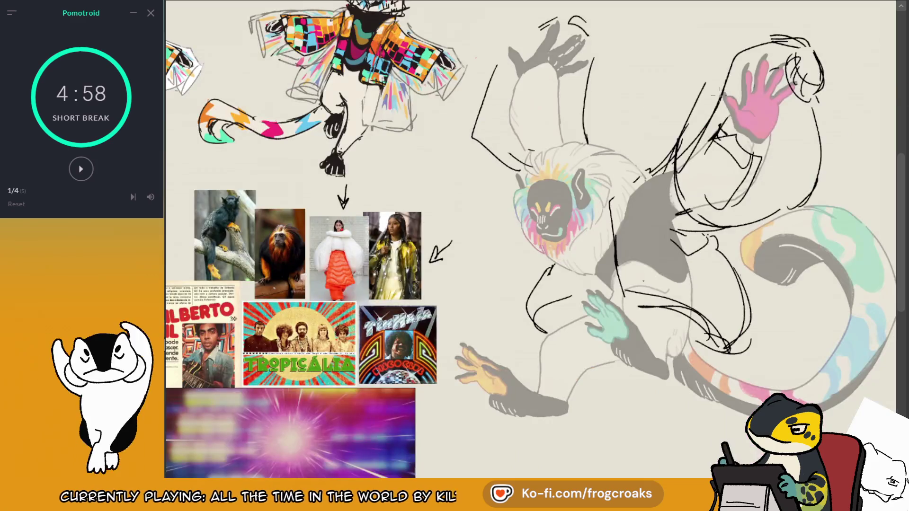
{"action": "left_click_drag", "start_coordinate": [349, 71], "coordinate": [303, 97]}
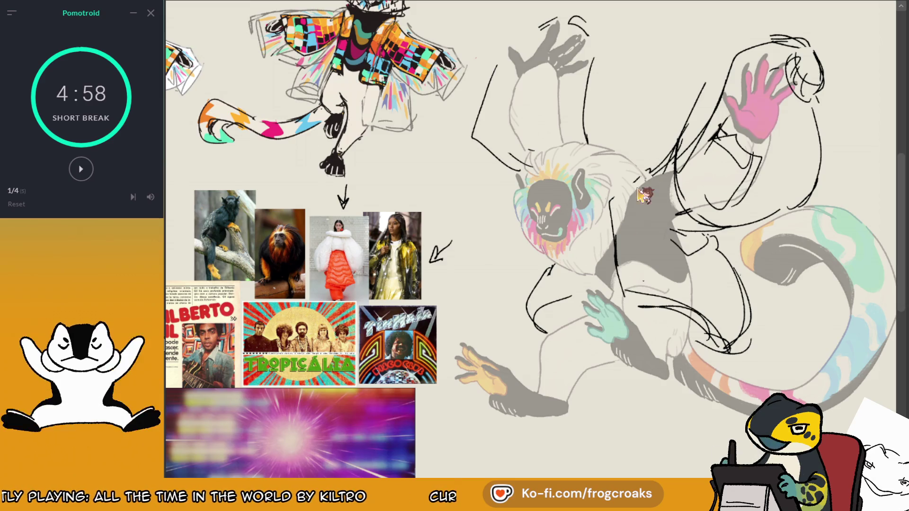
{"action": "left_click_drag", "start_coordinate": [653, 170], "coordinate": [616, 246]}
{"action": "left_click_drag", "start_coordinate": [651, 187], "coordinate": [614, 234]}
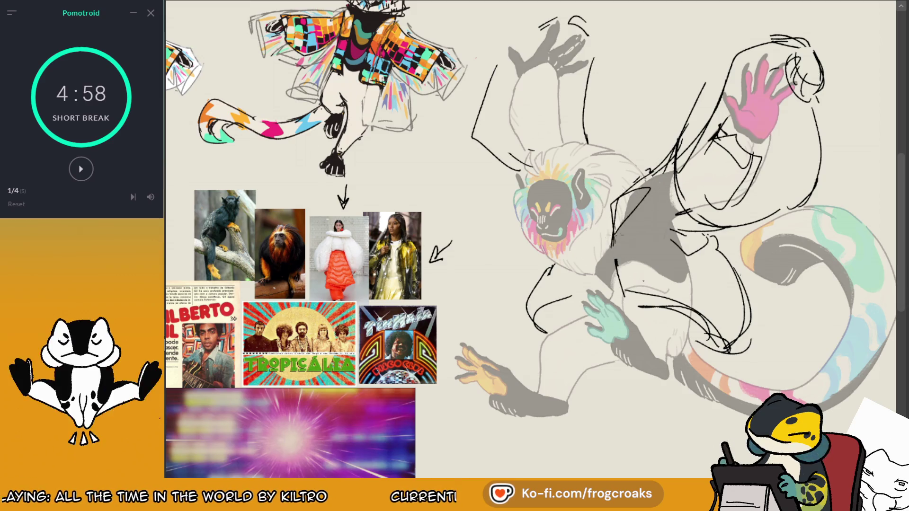
{"action": "scroll", "coordinate": [352, 258], "scroll_direction": "up", "scroll_amount": 2}
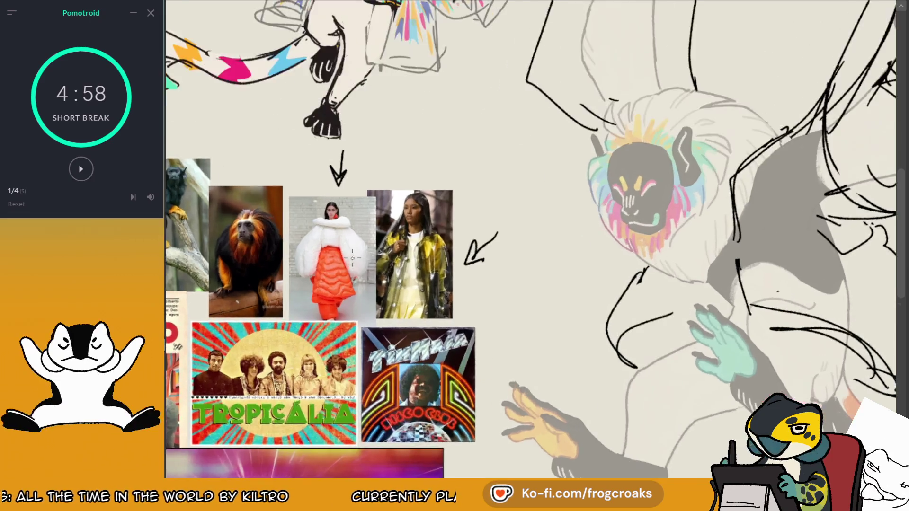
Step: Compare with the yellow coat reference photo and draw jacket lines on the shoulder and back
{"action": "scroll", "coordinate": [465, 245], "scroll_direction": "up", "scroll_amount": 4}
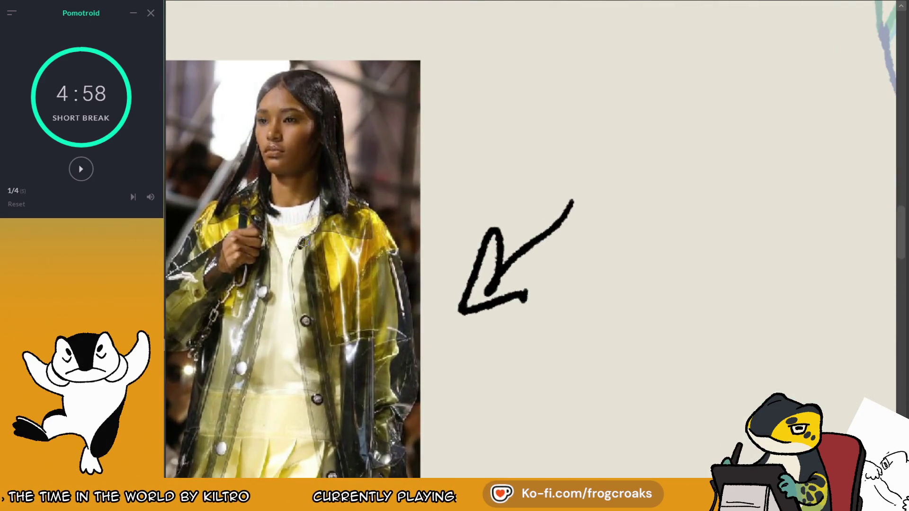
{"action": "scroll", "coordinate": [304, 242], "scroll_direction": "down", "scroll_amount": 2}
{"action": "scroll", "coordinate": [304, 243], "scroll_direction": "down", "scroll_amount": 3}
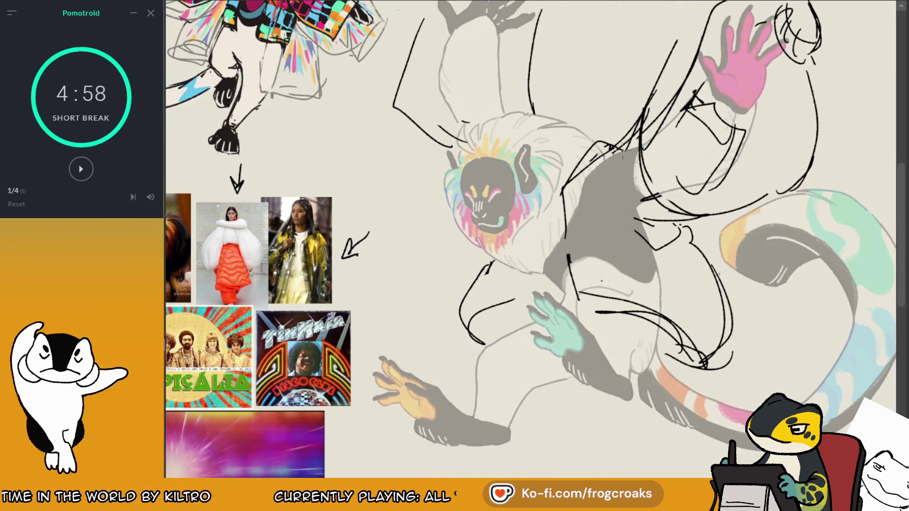
{"action": "mouse_move", "coordinate": [564, 218]}
{"action": "left_mouse_down"}
{"action": "mouse_move", "coordinate": [620, 150]}
{"action": "mouse_move", "coordinate": [609, 188]}
{"action": "left_mouse_up"}
{"action": "left_click_drag", "start_coordinate": [611, 138], "coordinate": [675, 199]}
Step: Rework the curve along the monkey's back through several undo-and-redraw attempts
{"action": "key", "text": "ctrl+z"}
{"action": "left_click_drag", "start_coordinate": [658, 105], "coordinate": [649, 198]}
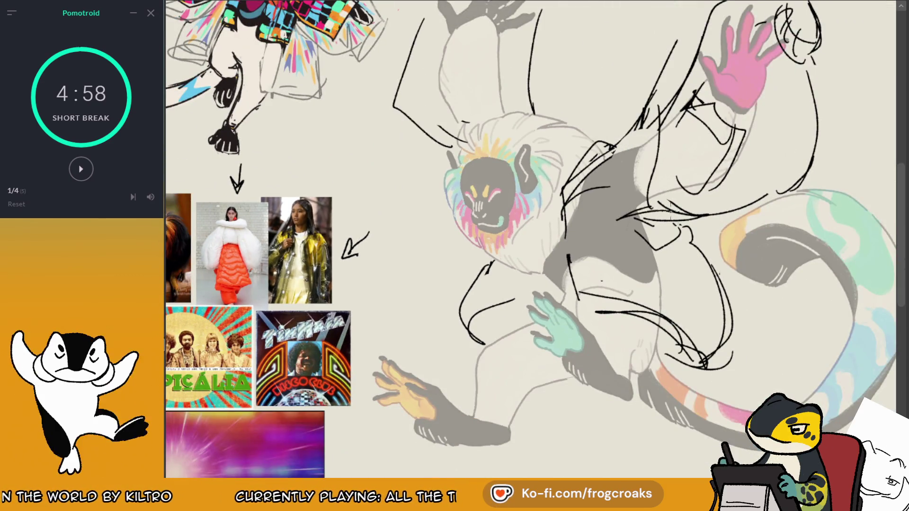
{"action": "key", "text": "ctrl+z"}
{"action": "key", "text": "ctrl+z"}
{"action": "left_click_drag", "start_coordinate": [654, 138], "coordinate": [696, 263]}
{"action": "key", "text": "ctrl+z"}
{"action": "left_click_drag", "start_coordinate": [651, 101], "coordinate": [682, 237]}
{"action": "key", "text": "ctrl+z"}
{"action": "left_click_drag", "start_coordinate": [659, 199], "coordinate": [707, 216]}
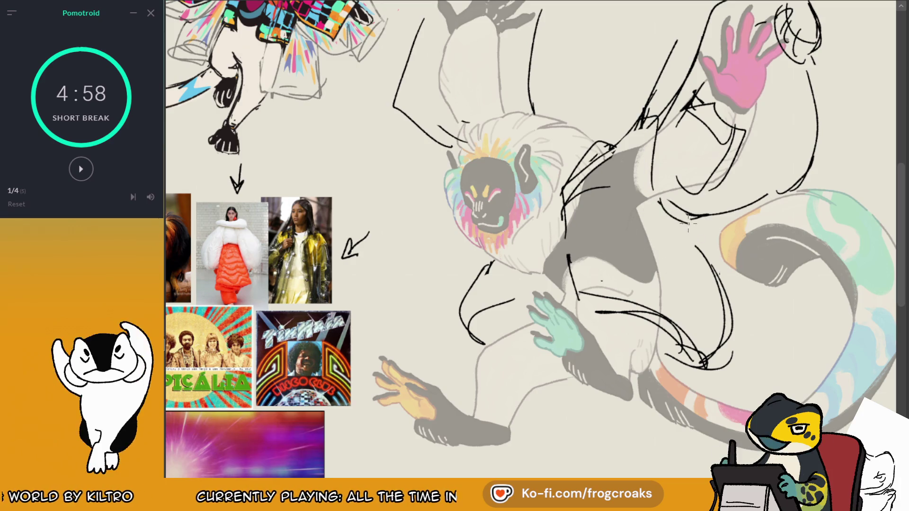
Step: Rework the belly curve beside the green hand, flip the view back, and fade the lines to light grey
{"action": "key", "text": "ctrl+z"}
{"action": "left_click_drag", "start_coordinate": [462, 308], "coordinate": [531, 308]}
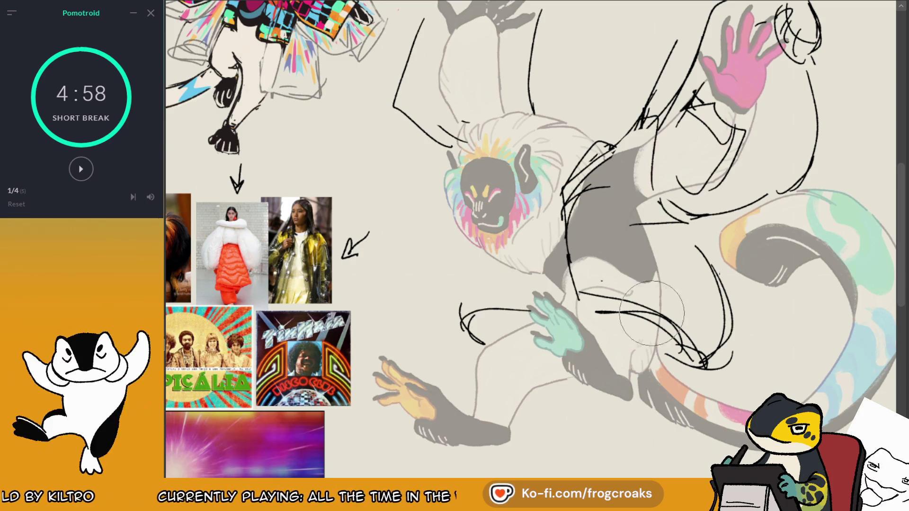
{"action": "key", "text": "ctrl+z"}
{"action": "key", "text": "ctrl+z"}
{"action": "left_click_drag", "start_coordinate": [575, 287], "coordinate": [677, 331]}
{"action": "key", "text": "ctrl+z"}
{"action": "left_click_drag", "start_coordinate": [516, 296], "coordinate": [501, 300]}
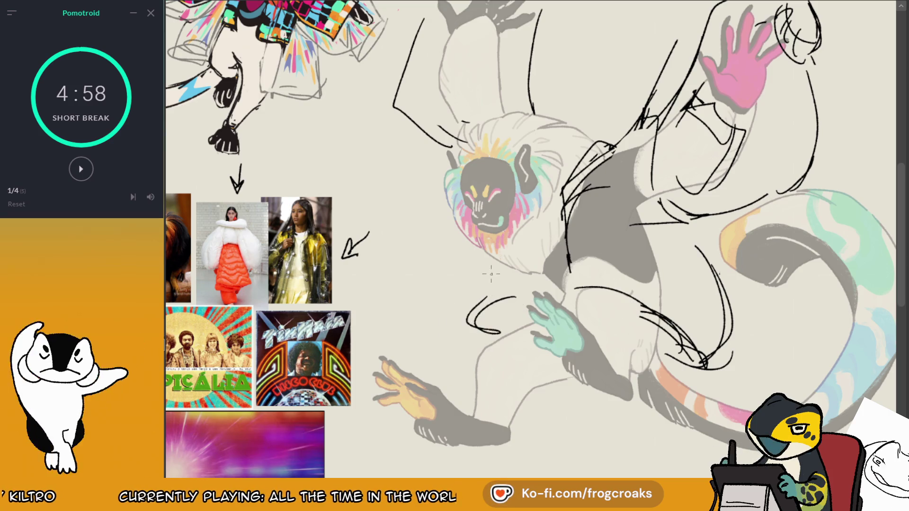
{"action": "key", "text": "m"}
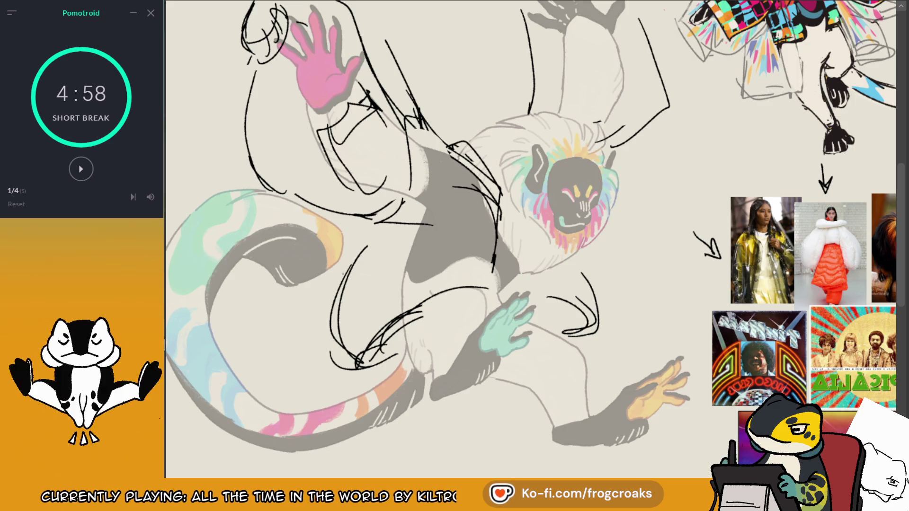
{"action": "key", "text": "ctrl+z"}
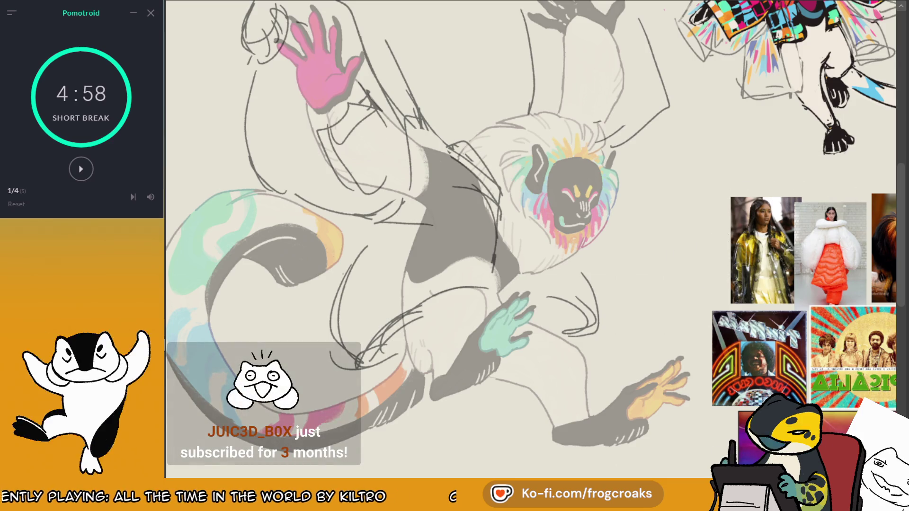
Step: Erase part of the raised arm and draw a cuff around the pink hand's wrist
{"action": "scroll", "coordinate": [457, 71], "scroll_direction": "down", "scroll_amount": 3}
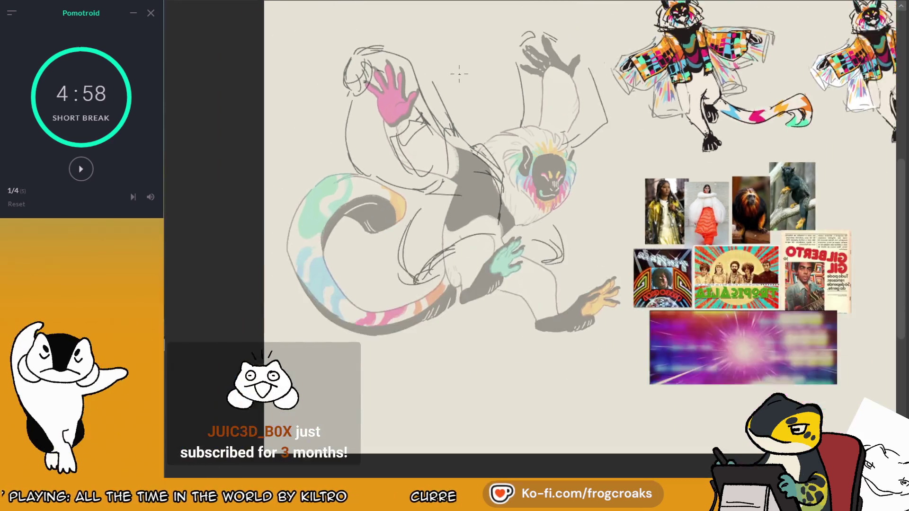
{"action": "scroll", "coordinate": [455, 85], "scroll_direction": "up", "scroll_amount": 4}
{"action": "left_click_drag", "start_coordinate": [395, 188], "coordinate": [394, 188]}
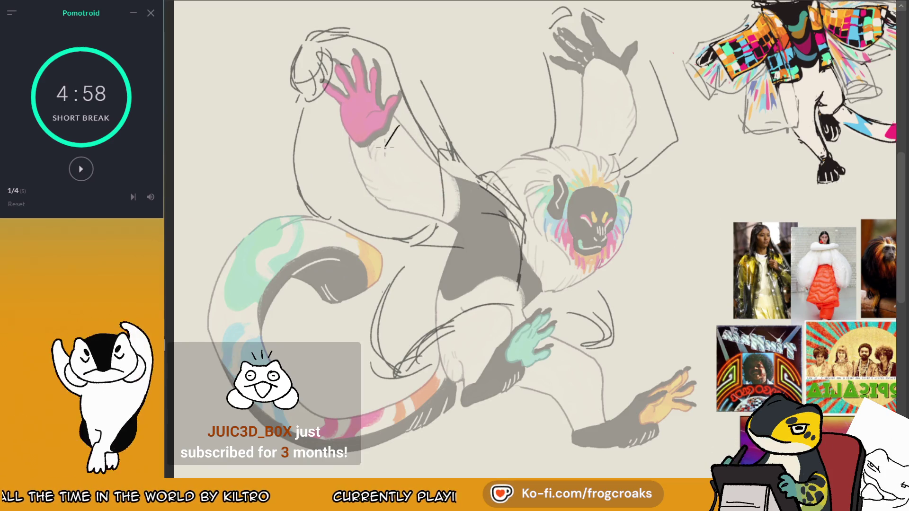
{"action": "mouse_move", "coordinate": [385, 147]}
{"action": "left_mouse_down"}
{"action": "mouse_move", "coordinate": [361, 158]}
{"action": "mouse_move", "coordinate": [374, 176]}
{"action": "mouse_move", "coordinate": [403, 148]}
{"action": "left_mouse_up"}
{"action": "left_click_drag", "start_coordinate": [391, 126], "coordinate": [401, 137]}
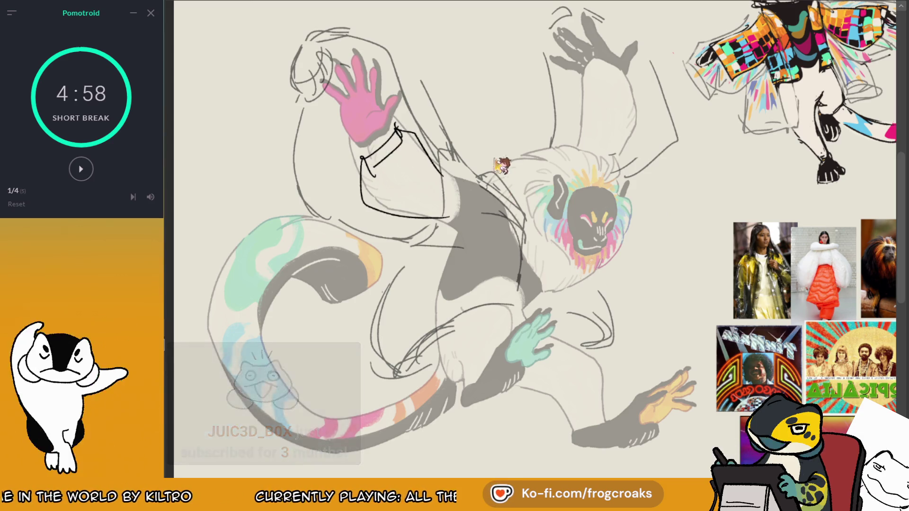
Step: Try sleeve lines down the forearm and a leg line, undoing the misses
{"action": "left_click_drag", "start_coordinate": [370, 173], "coordinate": [467, 223]}
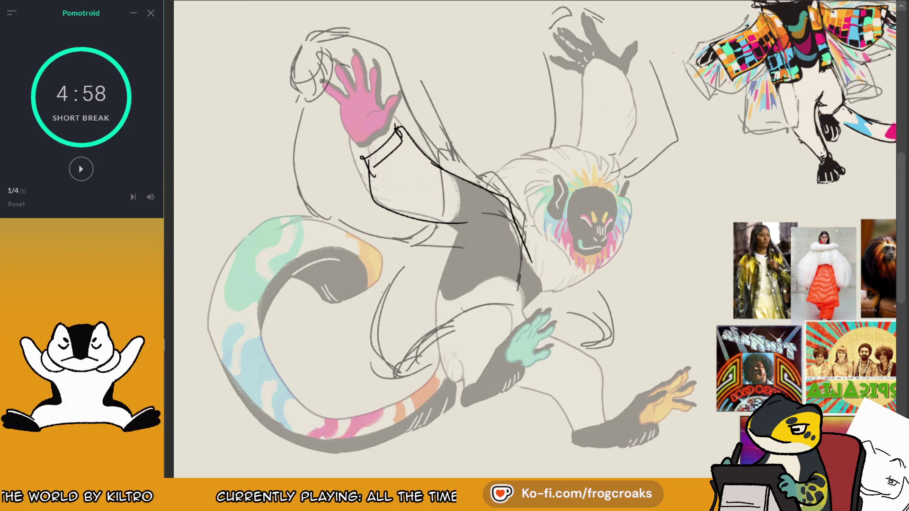
{"action": "key", "text": "ctrl+z"}
{"action": "left_click_drag", "start_coordinate": [483, 189], "coordinate": [527, 290]}
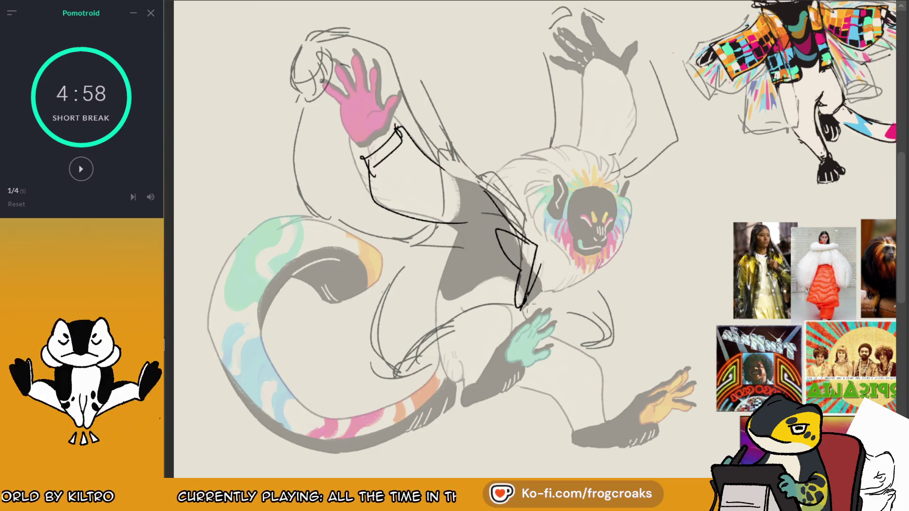
{"action": "key", "text": "ctrl+z"}
{"action": "left_click_drag", "start_coordinate": [532, 297], "coordinate": [430, 356]}
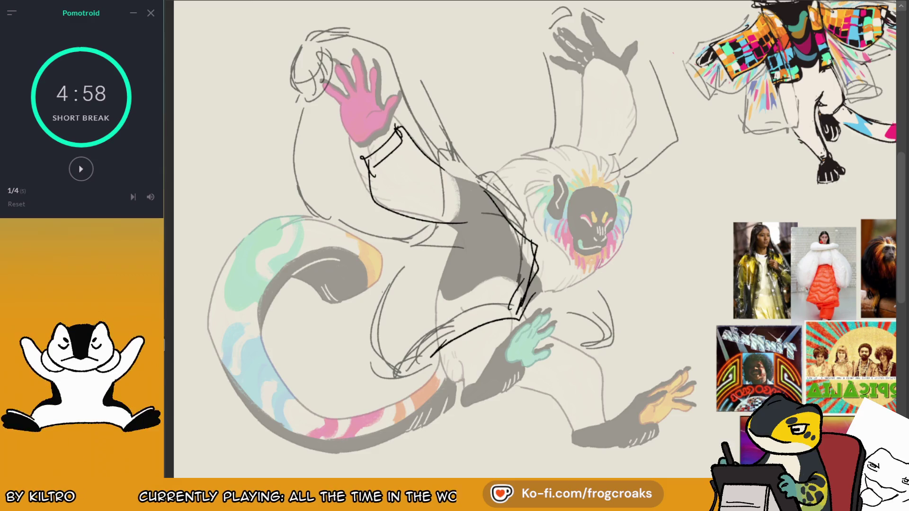
{"action": "key", "text": "ctrl+z"}
Step: In mirrored view, draw jacket lines down the chest and across the leg, undoing stray strokes
{"action": "key", "text": "m"}
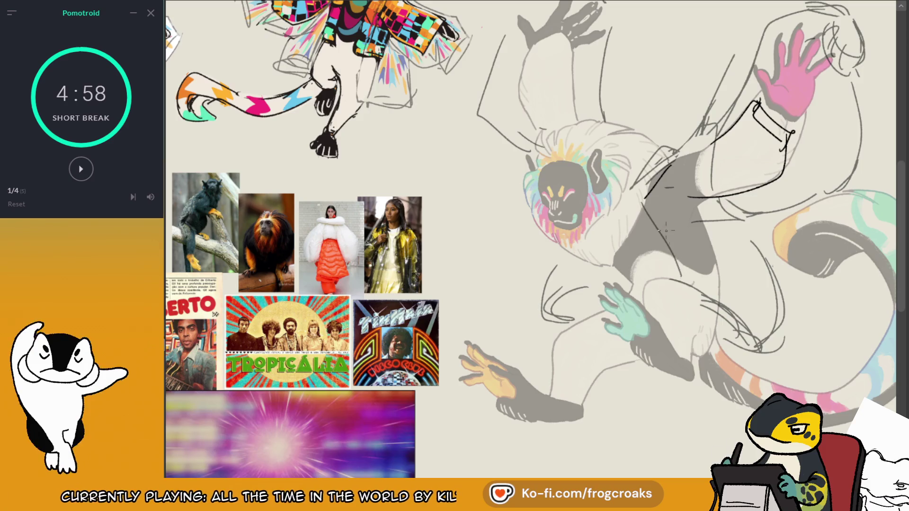
{"action": "mouse_move", "coordinate": [637, 213]}
{"action": "left_mouse_down"}
{"action": "mouse_move", "coordinate": [668, 266]}
{"action": "mouse_move", "coordinate": [749, 325]}
{"action": "left_mouse_up"}
{"action": "left_click_drag", "start_coordinate": [692, 277], "coordinate": [776, 337]}
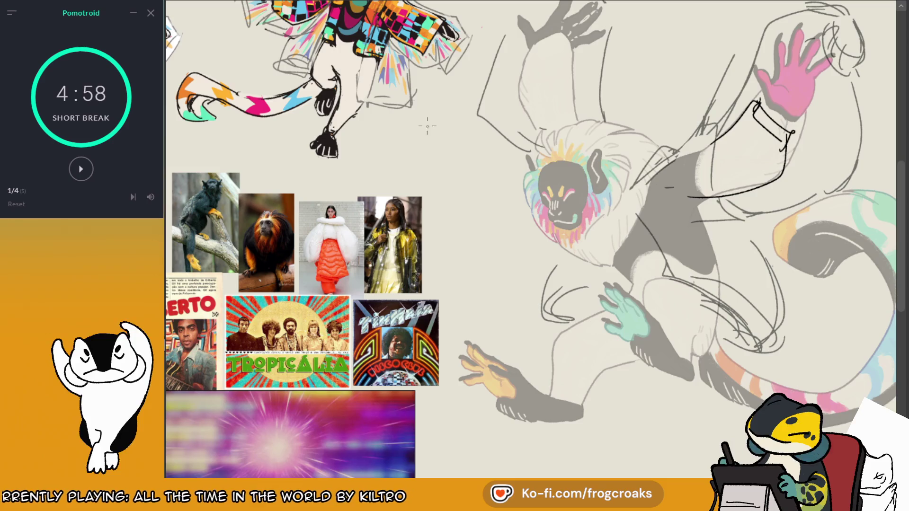
{"action": "scroll", "coordinate": [635, 244], "scroll_direction": "up", "scroll_amount": 3}
{"action": "scroll", "coordinate": [639, 55], "scroll_direction": "down", "scroll_amount": 1}
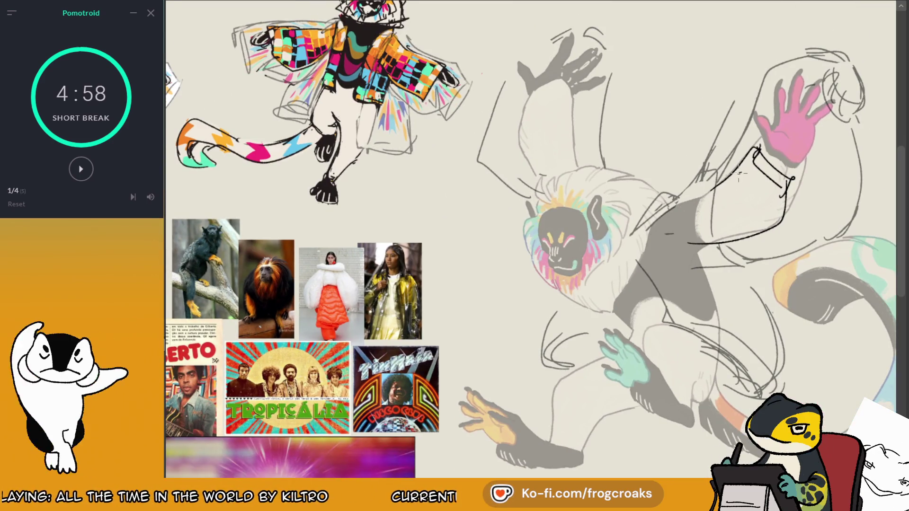
{"action": "left_click_drag", "start_coordinate": [708, 194], "coordinate": [633, 285]}
{"action": "key", "text": "ctrl+z"}
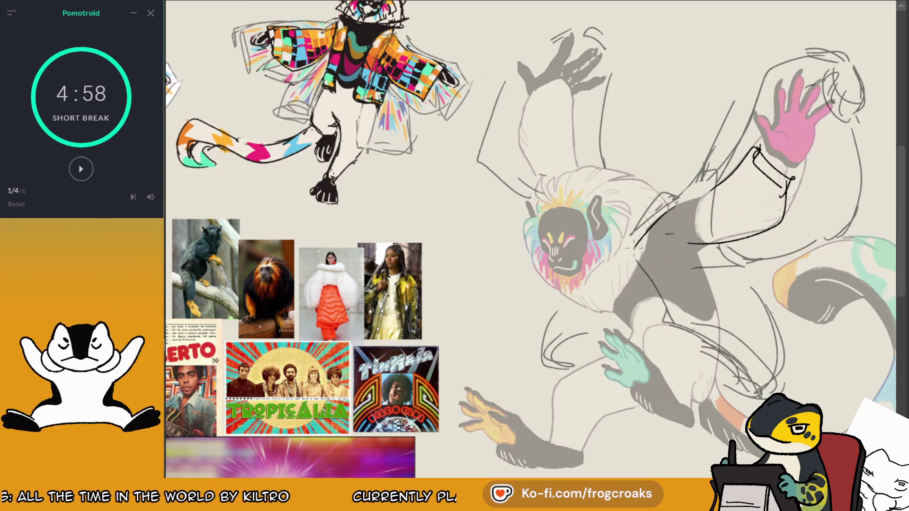
{"action": "key", "text": "ctrl+z"}
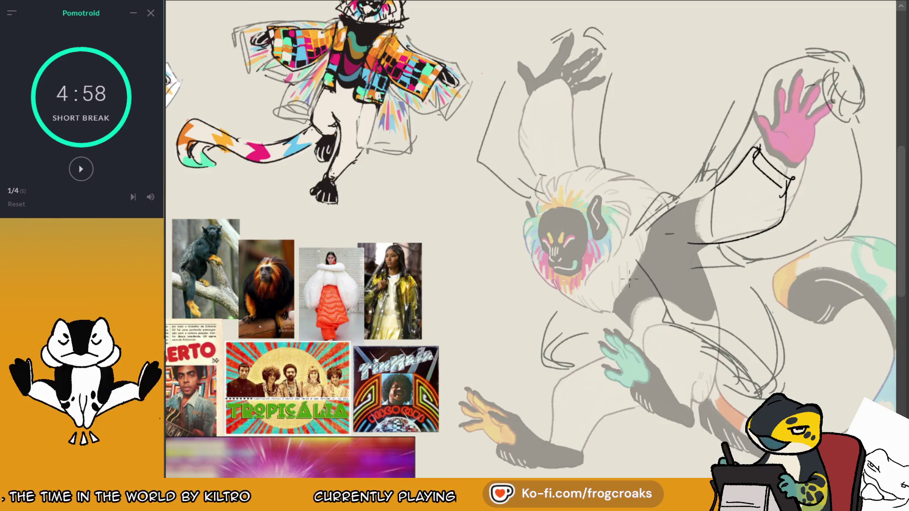
{"action": "mouse_move", "coordinate": [682, 248]}
{"action": "left_mouse_down"}
{"action": "mouse_move", "coordinate": [717, 255]}
{"action": "mouse_move", "coordinate": [639, 316]}
{"action": "mouse_move", "coordinate": [659, 296]}
{"action": "left_mouse_up"}
{"action": "mouse_move", "coordinate": [667, 208]}
{"action": "left_mouse_down"}
{"action": "mouse_move", "coordinate": [661, 238]}
{"action": "mouse_move", "coordinate": [647, 247]}
{"action": "left_mouse_up"}
{"action": "key", "text": "ctrl+z"}
{"action": "scroll", "coordinate": [395, 214], "scroll_direction": "up", "scroll_amount": 5}
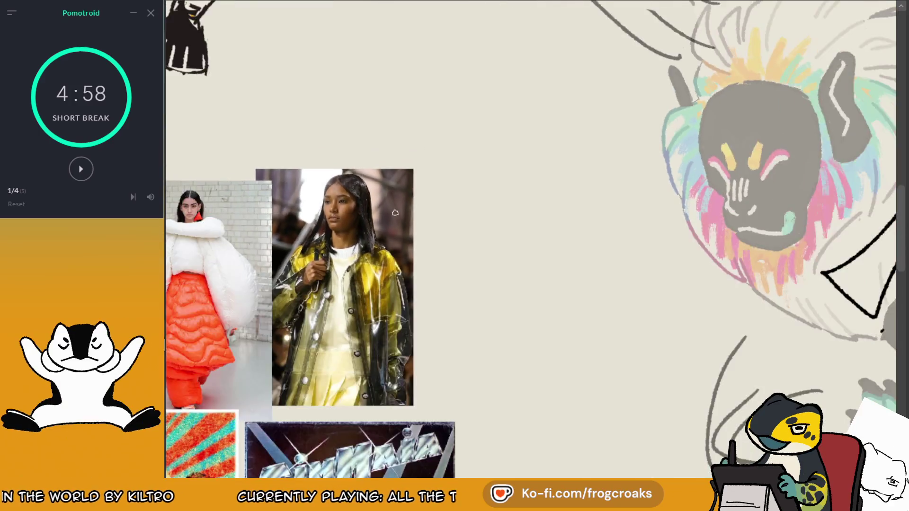
Step: Sketch jagged black collar lines beside the monkey's face
{"action": "scroll", "coordinate": [395, 213], "scroll_direction": "down", "scroll_amount": 5}
{"action": "left_click_drag", "start_coordinate": [722, 186], "coordinate": [678, 244]}
{"action": "mouse_move", "coordinate": [659, 247]}
{"action": "left_mouse_down"}
{"action": "mouse_move", "coordinate": [685, 266]}
{"action": "mouse_move", "coordinate": [697, 263]}
{"action": "left_mouse_up"}
{"action": "left_click_drag", "start_coordinate": [710, 211], "coordinate": [695, 255]}
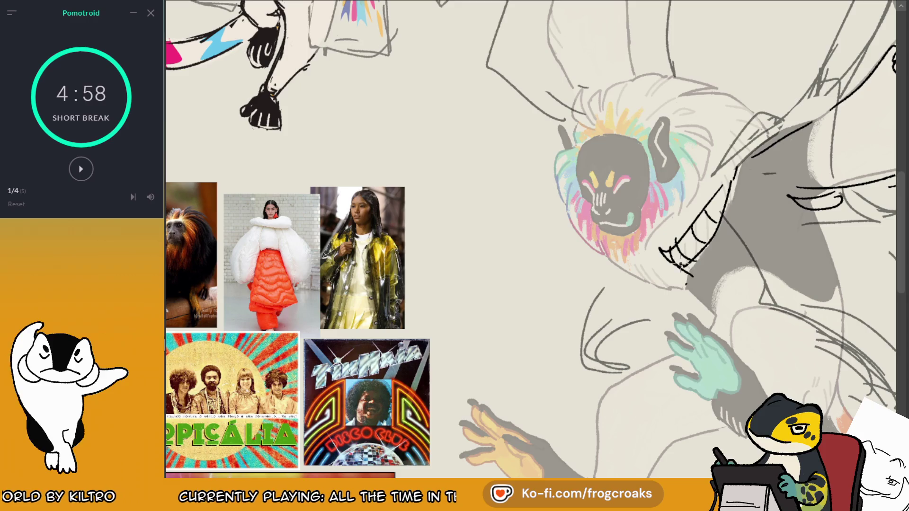
Step: Draw a hatched cuff at the pink hand's wrist plus the sleeve's forearm and lower curve
{"action": "scroll", "coordinate": [611, 180], "scroll_direction": "down", "scroll_amount": 1}
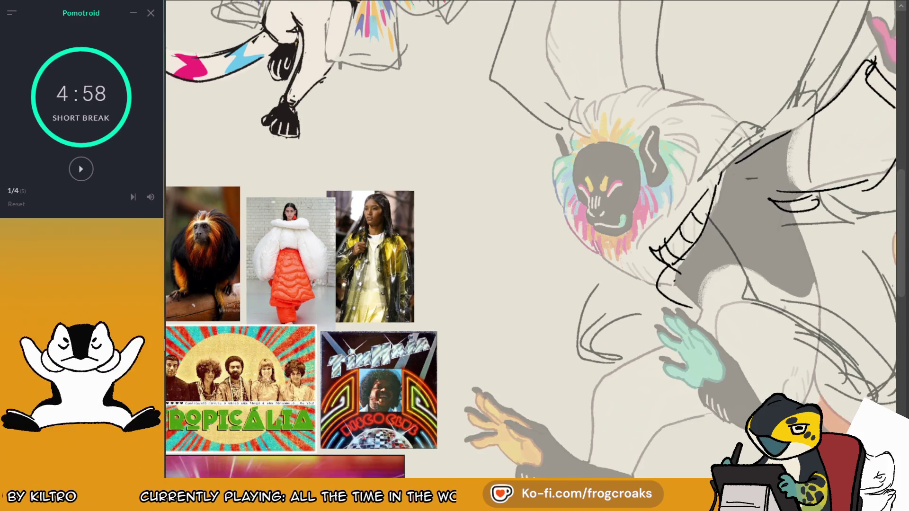
{"action": "mouse_move", "coordinate": [879, 77]}
{"action": "left_mouse_down"}
{"action": "mouse_move", "coordinate": [709, 160]}
{"action": "mouse_move", "coordinate": [727, 191]}
{"action": "left_mouse_up"}
{"action": "mouse_move", "coordinate": [710, 153]}
{"action": "left_mouse_down"}
{"action": "mouse_move", "coordinate": [714, 180]}
{"action": "mouse_move", "coordinate": [749, 185]}
{"action": "left_mouse_up"}
{"action": "left_click_drag", "start_coordinate": [723, 175], "coordinate": [727, 190]}
{"action": "left_click_drag", "start_coordinate": [690, 158], "coordinate": [653, 196]}
{"action": "left_click_drag", "start_coordinate": [751, 207], "coordinate": [692, 273]}
{"action": "left_click_drag", "start_coordinate": [727, 260], "coordinate": [609, 293]}
Step: Draw curved contours along the lower torso, undoing stray attempts
{"action": "key", "text": "ctrl+z"}
{"action": "key", "text": "ctrl+z"}
{"action": "key", "text": "ctrl+z"}
{"action": "mouse_move", "coordinate": [529, 398]}
{"action": "left_mouse_down"}
{"action": "mouse_move", "coordinate": [658, 410]}
{"action": "mouse_move", "coordinate": [656, 432]}
{"action": "left_mouse_up"}
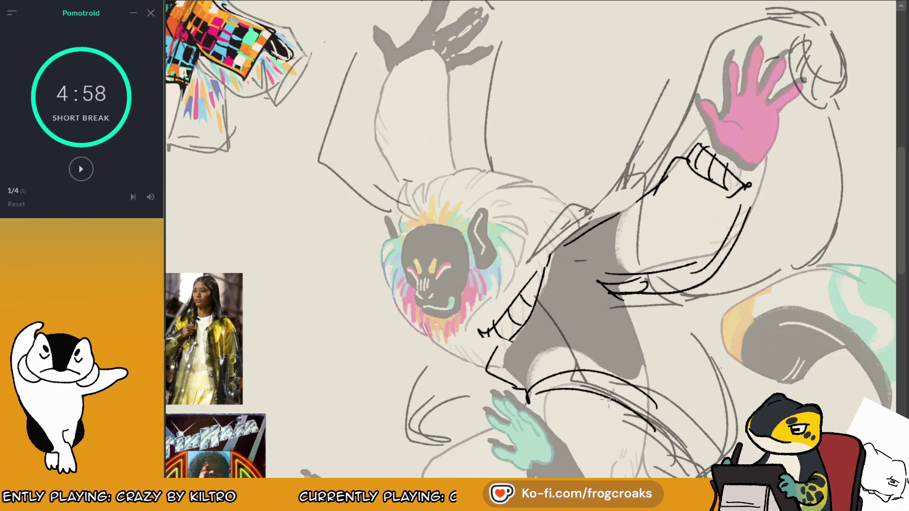
{"action": "key", "text": "ctrl+z"}
{"action": "key", "text": "ctrl+z"}
{"action": "left_click_drag", "start_coordinate": [525, 395], "coordinate": [616, 426]}
{"action": "mouse_move", "coordinate": [582, 393]}
{"action": "left_mouse_down"}
{"action": "mouse_move", "coordinate": [656, 448]}
{"action": "mouse_move", "coordinate": [642, 301]}
{"action": "mouse_move", "coordinate": [648, 419]}
{"action": "left_mouse_up"}
{"action": "key", "text": "ctrl+z"}
{"action": "left_click_drag", "start_coordinate": [640, 344], "coordinate": [649, 421]}
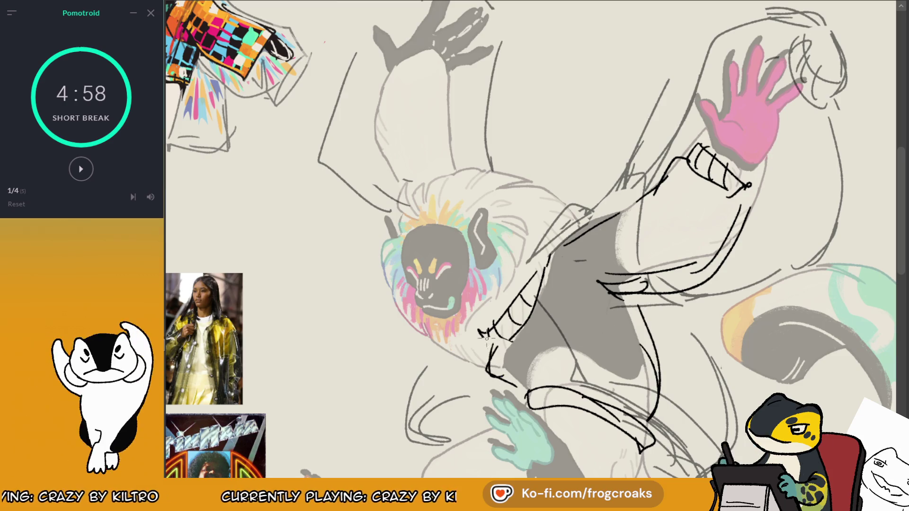
Step: Outline the raised arm's cuff and both sides of the upper sleeve, and curve down the right arm
{"action": "mouse_move", "coordinate": [447, 87]}
{"action": "left_mouse_down"}
{"action": "mouse_move", "coordinate": [398, 69]}
{"action": "mouse_move", "coordinate": [393, 94]}
{"action": "mouse_move", "coordinate": [428, 65]}
{"action": "left_mouse_up"}
{"action": "mouse_move", "coordinate": [440, 98]}
{"action": "left_mouse_down"}
{"action": "mouse_move", "coordinate": [445, 71]}
{"action": "mouse_move", "coordinate": [455, 159]}
{"action": "left_mouse_up"}
{"action": "left_click_drag", "start_coordinate": [392, 94], "coordinate": [402, 197]}
{"action": "left_click_drag", "start_coordinate": [443, 102], "coordinate": [463, 170]}
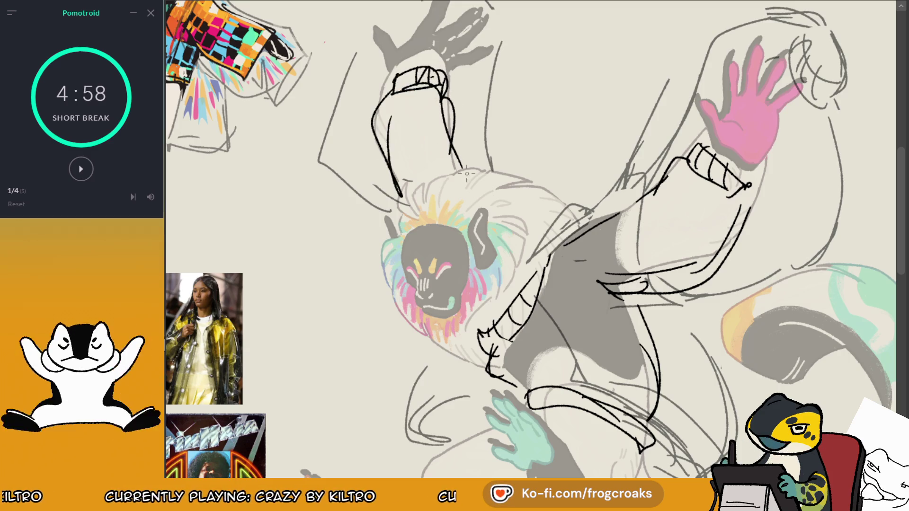
{"action": "key", "text": "ctrl+z"}
{"action": "left_click_drag", "start_coordinate": [739, 194], "coordinate": [696, 277]}
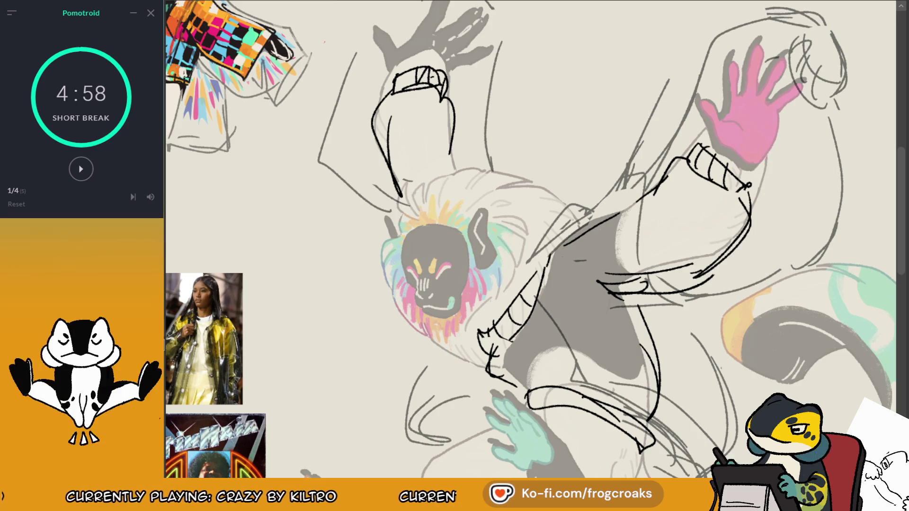
Step: In mirrored view, redraw the raised sleeve's left edge and add a lower wrist line
{"action": "key", "text": "m"}
{"action": "left_click_drag", "start_coordinate": [608, 107], "coordinate": [603, 173]}
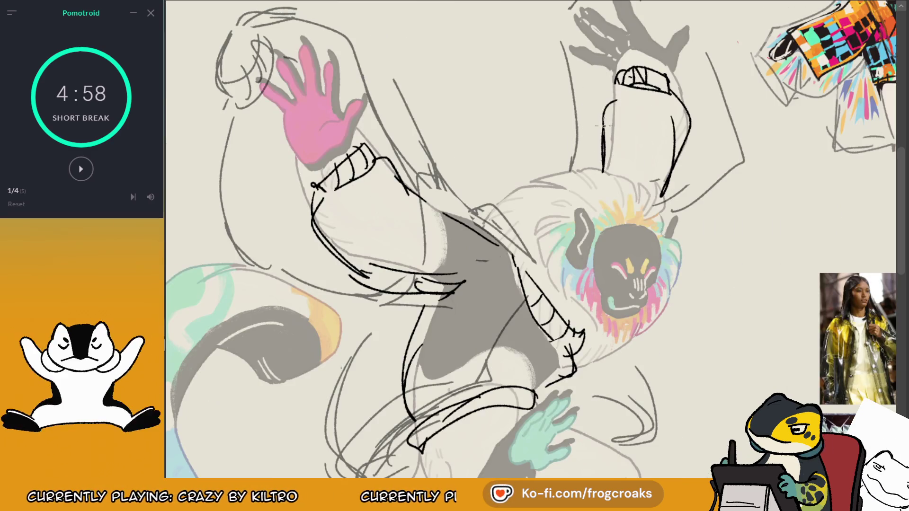
{"action": "mouse_move", "coordinate": [654, 71]}
{"action": "left_mouse_down"}
{"action": "mouse_move", "coordinate": [615, 90]}
{"action": "mouse_move", "coordinate": [681, 105]}
{"action": "left_mouse_up"}
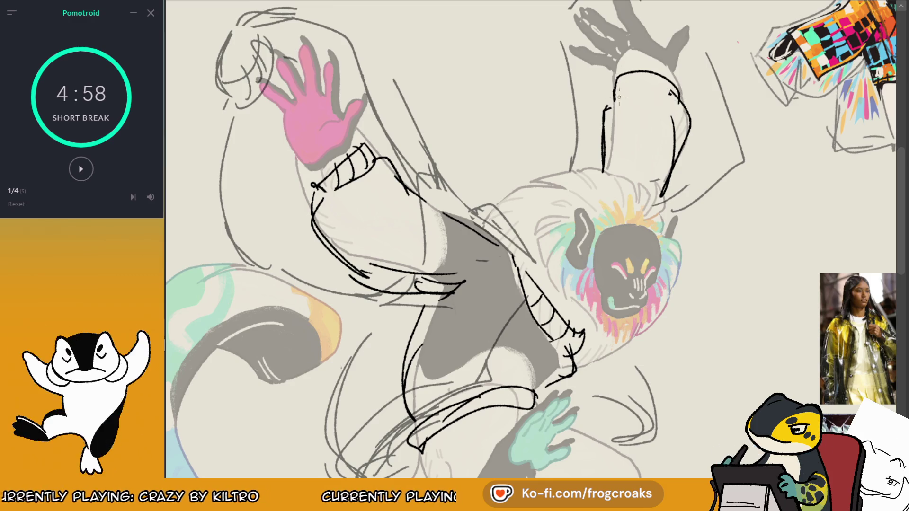
{"action": "left_click_drag", "start_coordinate": [542, 384], "coordinate": [580, 349]}
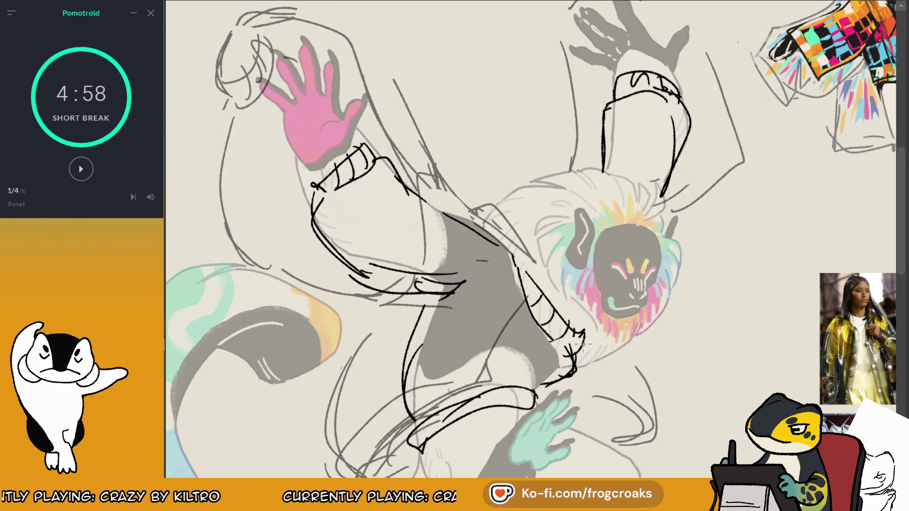
{"action": "scroll", "coordinate": [583, 344], "scroll_direction": "down", "scroll_amount": 5}
{"action": "scroll", "coordinate": [594, 210], "scroll_direction": "up", "scroll_amount": 5}
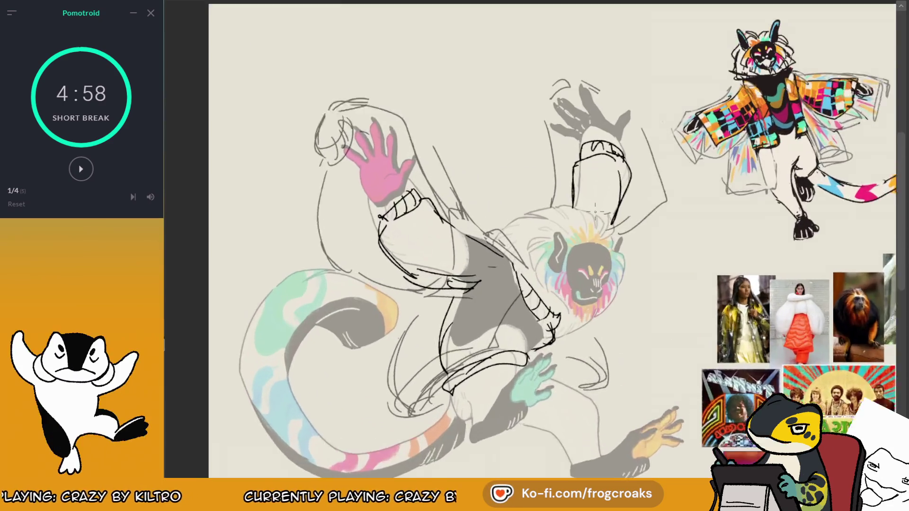
Step: Erase the stray jaw, neck, forearm hatching and raised-arm cuff lines, glancing at the references
{"action": "left_click_drag", "start_coordinate": [550, 355], "coordinate": [534, 324]}
{"action": "mouse_move", "coordinate": [362, 220]}
{"action": "left_mouse_down"}
{"action": "mouse_move", "coordinate": [396, 195]}
{"action": "mouse_move", "coordinate": [363, 218]}
{"action": "left_mouse_up"}
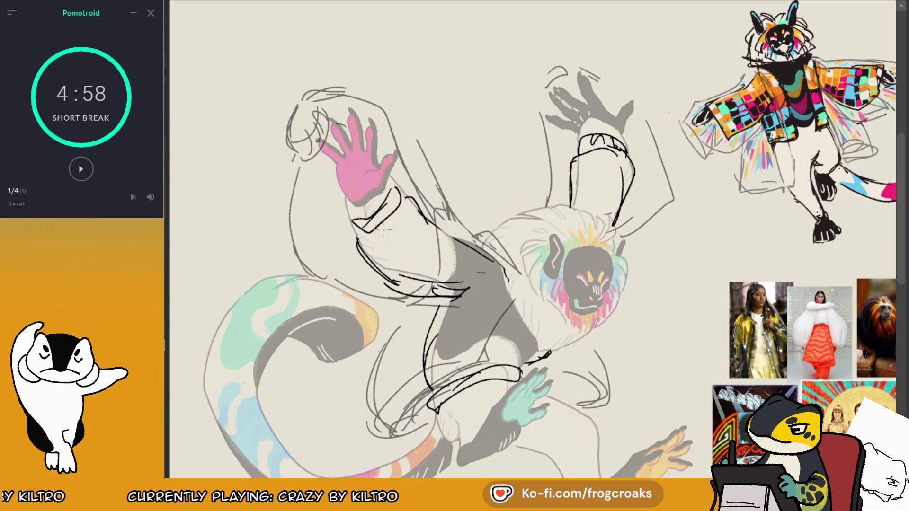
{"action": "mouse_move", "coordinate": [625, 145]}
{"action": "left_mouse_down"}
{"action": "mouse_move", "coordinate": [583, 157]}
{"action": "mouse_move", "coordinate": [402, 57]}
{"action": "left_mouse_up"}
{"action": "left_click_drag", "start_coordinate": [530, 256], "coordinate": [484, 214]}
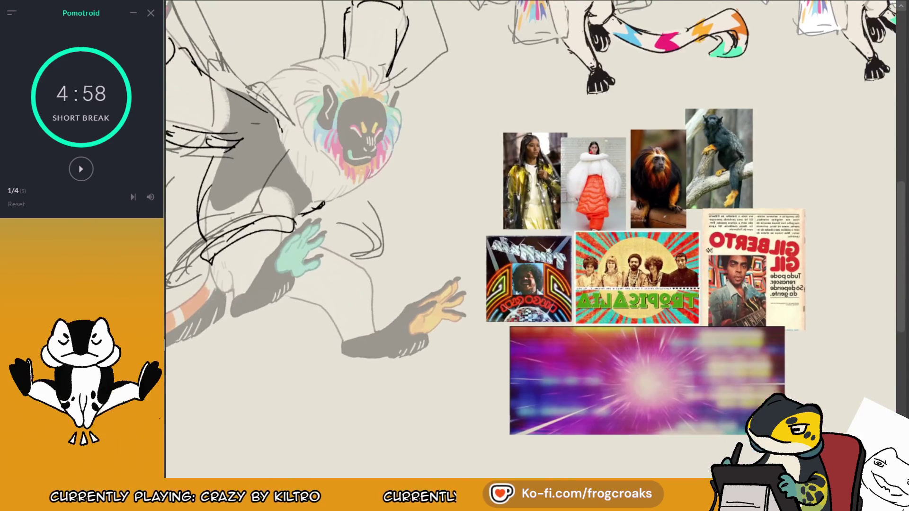
{"action": "key", "text": "ctrl+plus"}
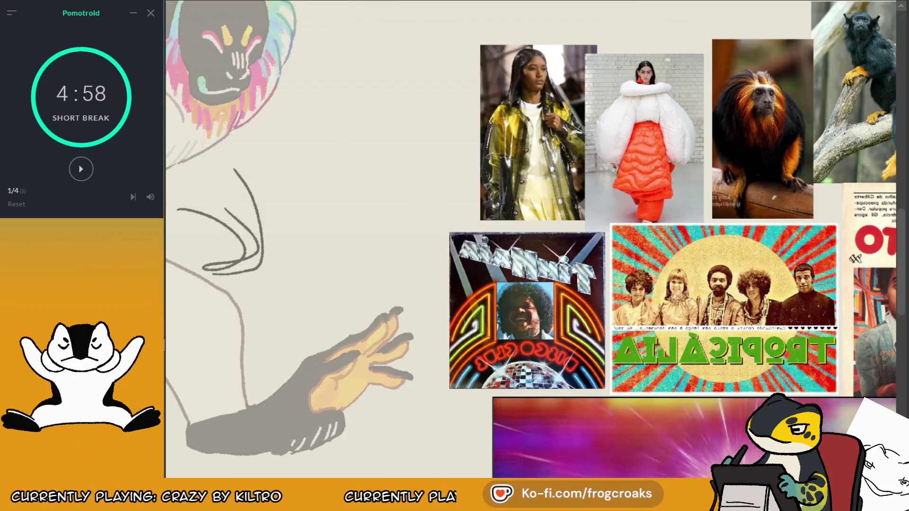
{"action": "key", "text": "ctrl+minus"}
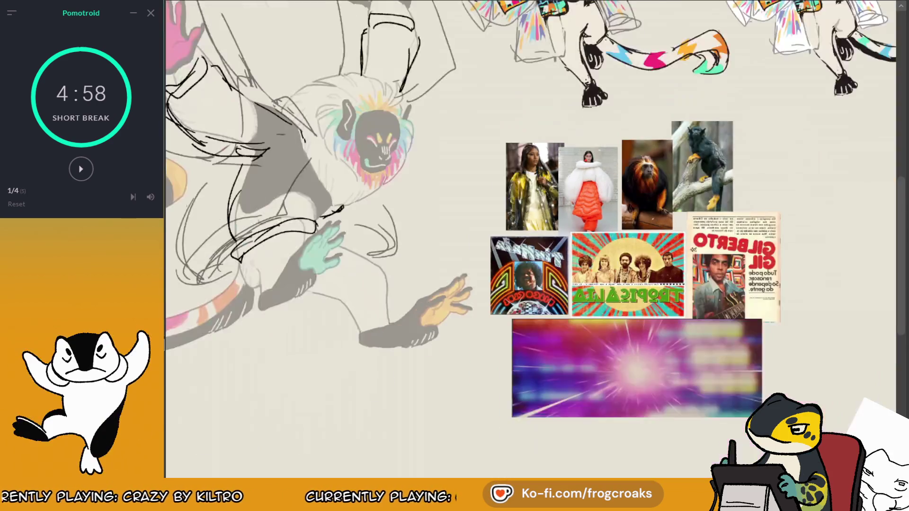
{"action": "key", "text": "ctrl+minus"}
Step: Rework the sketch lines around the arm, add torso strokes and a small loop, then unmirror
{"action": "left_click_drag", "start_coordinate": [417, 187], "coordinate": [327, 220]}
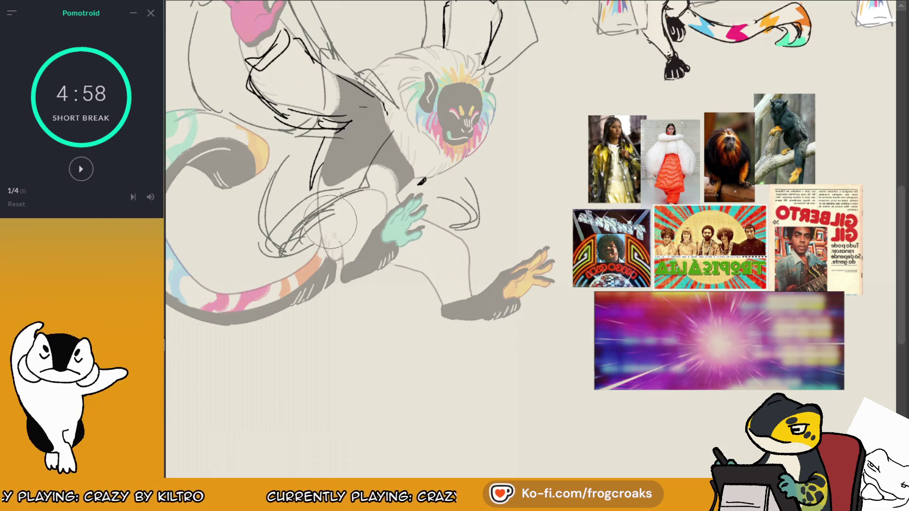
{"action": "mouse_move", "coordinate": [326, 219]}
{"action": "left_mouse_down"}
{"action": "mouse_move", "coordinate": [312, 209]}
{"action": "mouse_move", "coordinate": [382, 194]}
{"action": "mouse_move", "coordinate": [402, 172]}
{"action": "mouse_move", "coordinate": [394, 186]}
{"action": "left_mouse_up"}
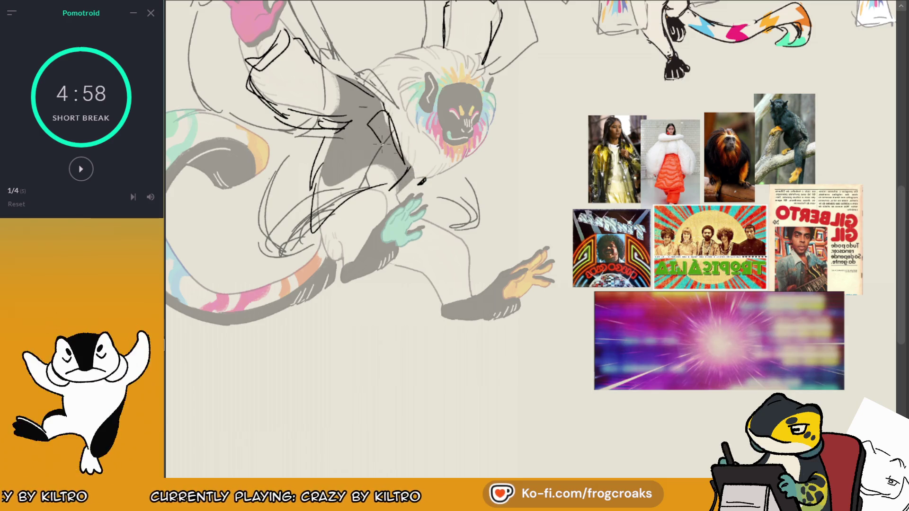
{"action": "left_click_drag", "start_coordinate": [385, 113], "coordinate": [400, 129]}
{"action": "left_click_drag", "start_coordinate": [442, 168], "coordinate": [415, 179]}
{"action": "key", "text": "m"}
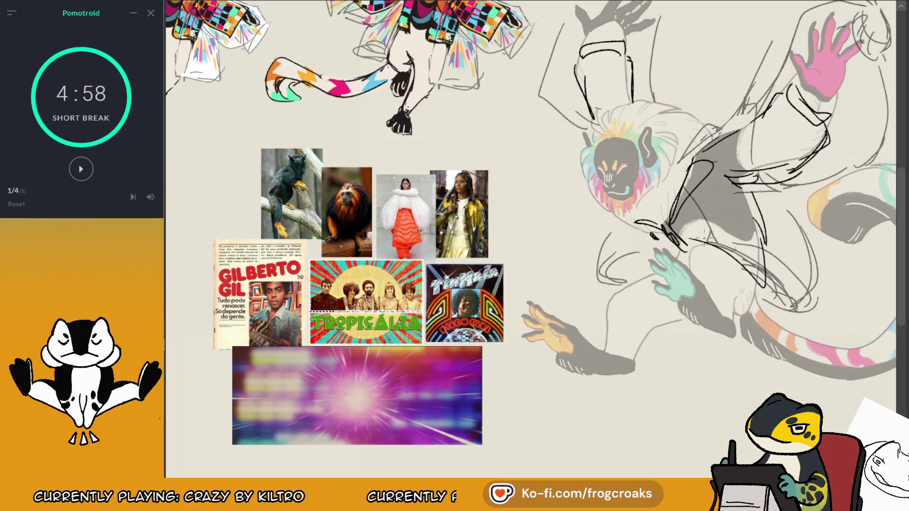
Step: Draw a curving line up the torso with a small chest loop, then mirror the view
{"action": "scroll", "coordinate": [660, 229], "scroll_direction": "up", "scroll_amount": 3}
{"action": "left_click_drag", "start_coordinate": [702, 365], "coordinate": [734, 251]}
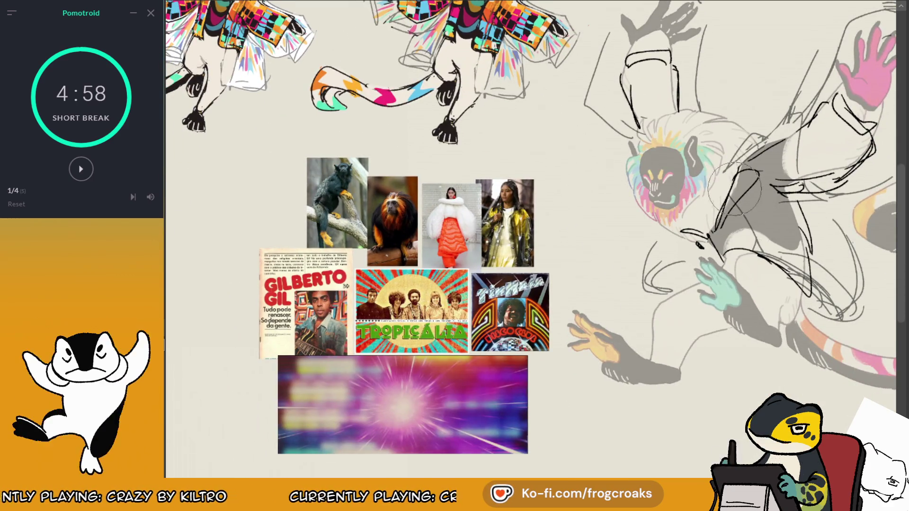
{"action": "left_click_drag", "start_coordinate": [719, 220], "coordinate": [737, 168]}
{"action": "mouse_move", "coordinate": [694, 251]}
{"action": "left_mouse_down"}
{"action": "mouse_move", "coordinate": [737, 183]}
{"action": "mouse_move", "coordinate": [682, 232]}
{"action": "mouse_move", "coordinate": [686, 256]}
{"action": "mouse_move", "coordinate": [677, 254]}
{"action": "mouse_move", "coordinate": [700, 245]}
{"action": "left_mouse_up"}
{"action": "key", "text": "ctrl+z"}
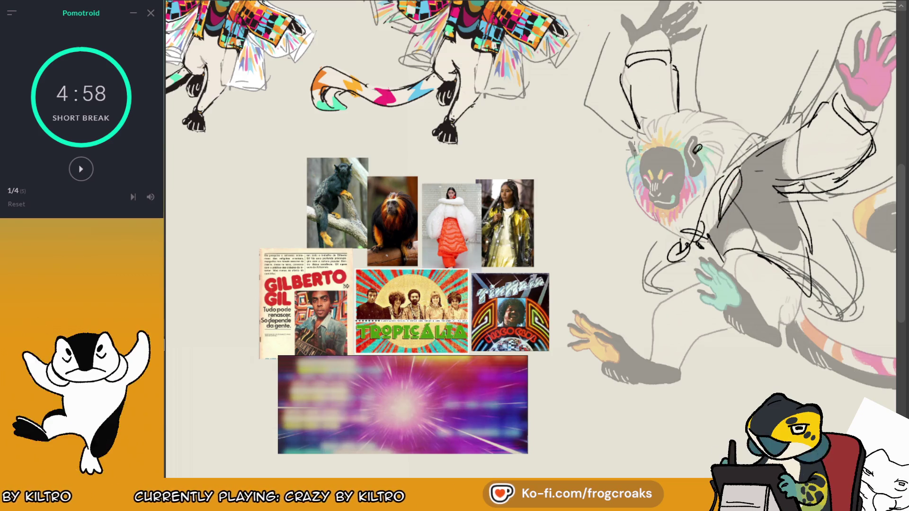
{"action": "left_click_drag", "start_coordinate": [709, 208], "coordinate": [702, 221]}
{"action": "left_click_drag", "start_coordinate": [734, 172], "coordinate": [716, 247]}
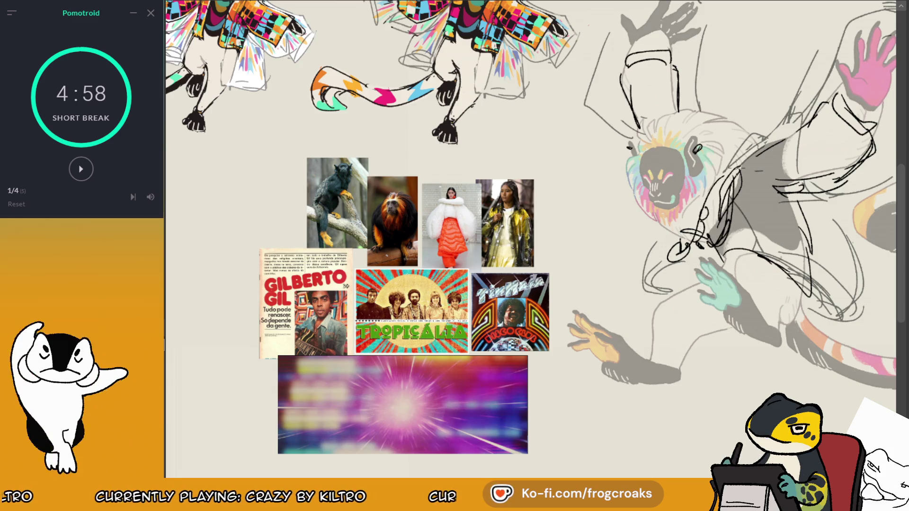
{"action": "key", "text": "m"}
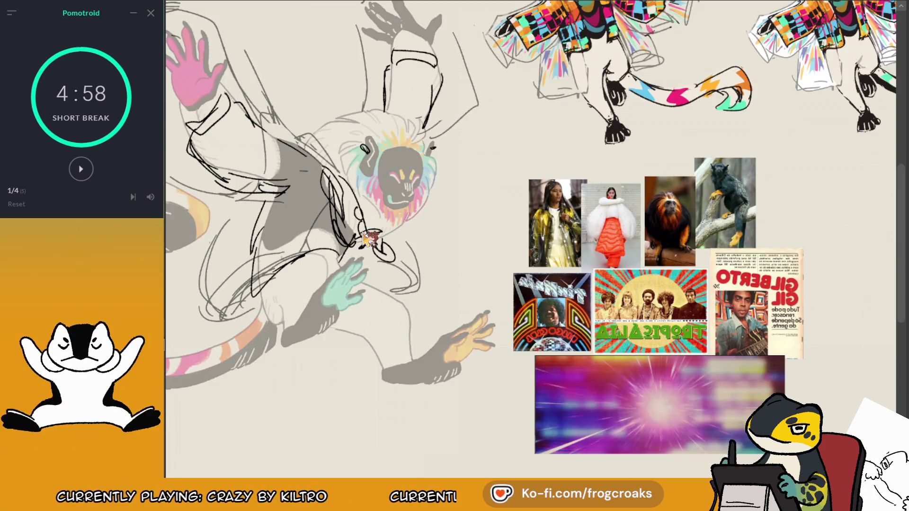
{"action": "scroll", "coordinate": [360, 231], "scroll_direction": "down", "scroll_amount": 4}
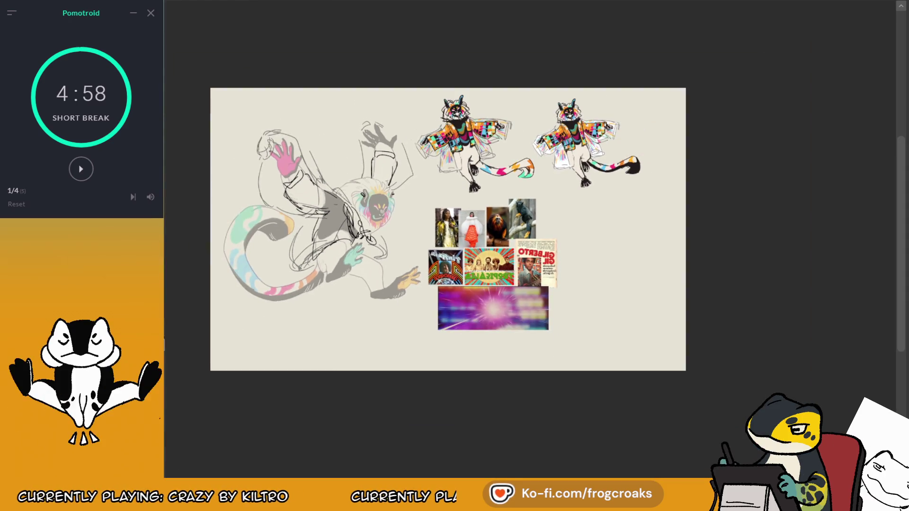
Step: Undo the last arm and lower-body strokes and redraw a curved lower-body line and waist line
{"action": "scroll", "coordinate": [249, 127], "scroll_direction": "up", "scroll_amount": 2}
{"action": "scroll", "coordinate": [249, 128], "scroll_direction": "up", "scroll_amount": 2}
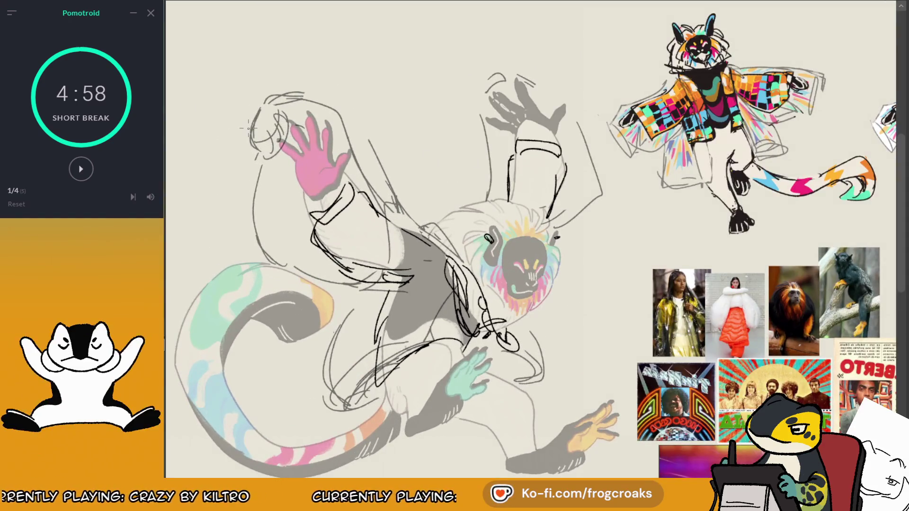
{"action": "key", "text": "ctrl+z"}
{"action": "key", "text": "ctrl+z"}
{"action": "key", "text": "ctrl+z"}
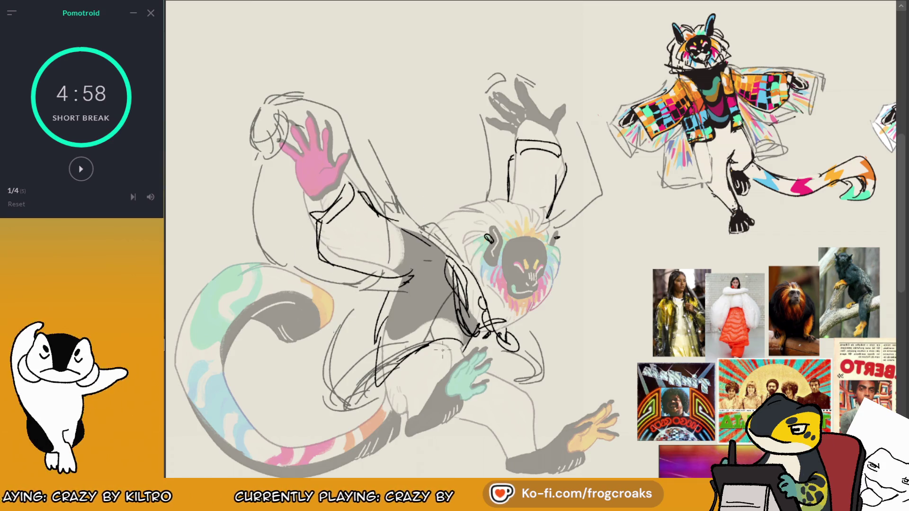
{"action": "key", "text": "ctrl+z"}
{"action": "key", "text": "ctrl+z"}
{"action": "key", "text": "ctrl+z"}
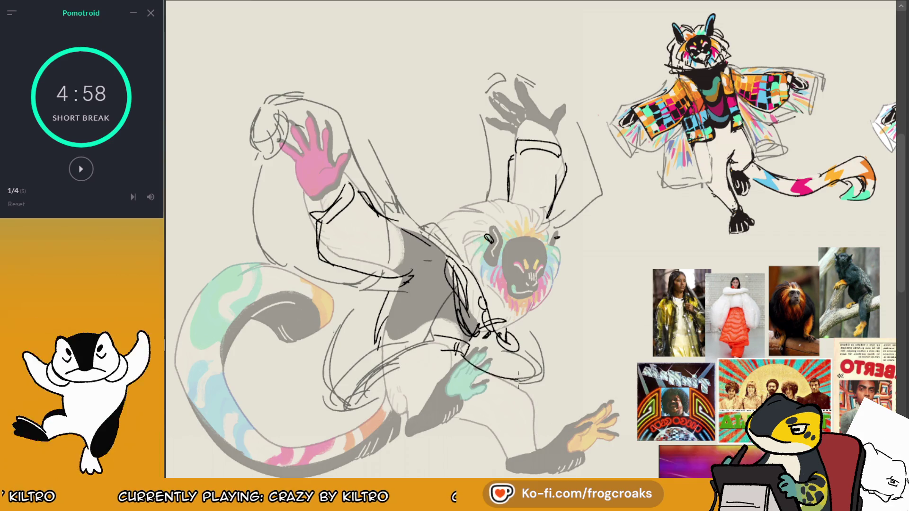
{"action": "left_click_drag", "start_coordinate": [462, 355], "coordinate": [534, 450]}
{"action": "left_click_drag", "start_coordinate": [426, 351], "coordinate": [421, 350]}
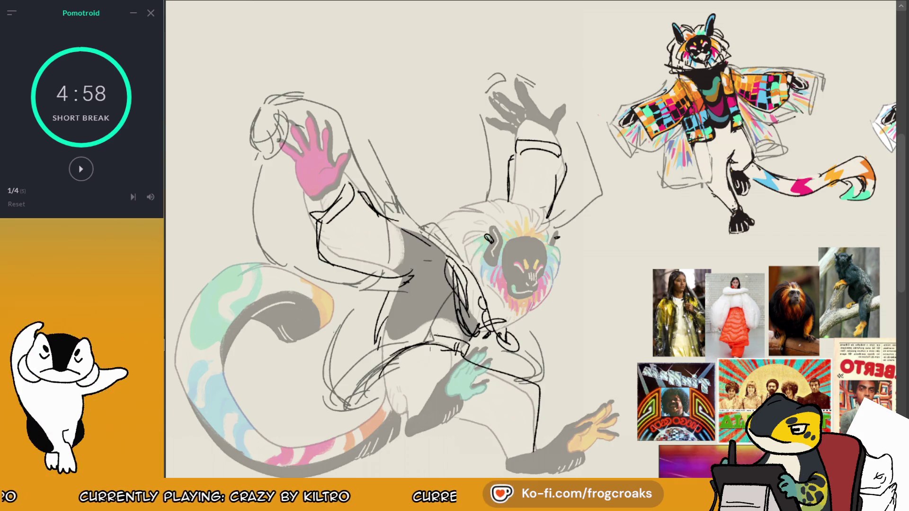
Step: Rework a short belt-like stroke across the waist, undoing unwanted attempts
{"action": "key", "text": "h"}
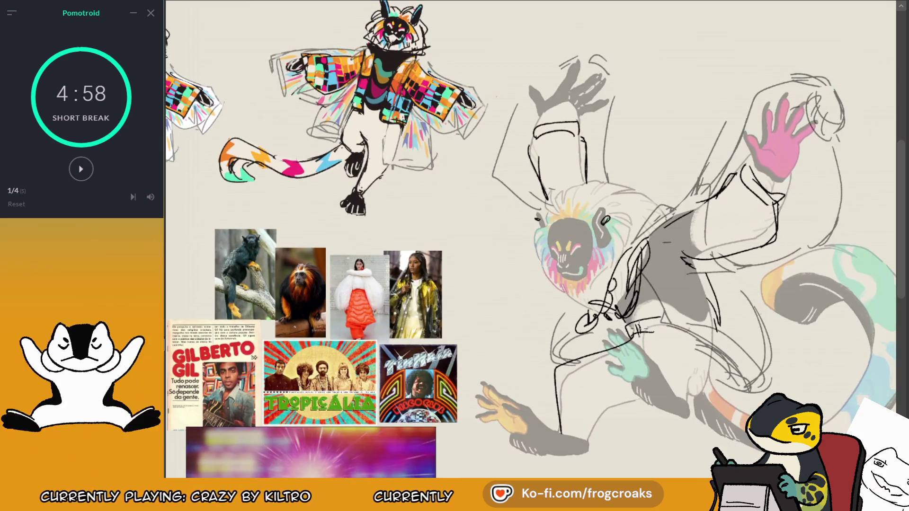
{"action": "key", "text": "ctrl+z"}
{"action": "mouse_move", "coordinate": [623, 328]}
{"action": "left_mouse_down"}
{"action": "mouse_move", "coordinate": [646, 307]}
{"action": "mouse_move", "coordinate": [713, 337]}
{"action": "left_mouse_up"}
{"action": "key", "text": "ctrl+z"}
{"action": "mouse_move", "coordinate": [651, 318]}
{"action": "left_mouse_down"}
{"action": "mouse_move", "coordinate": [652, 328]}
{"action": "mouse_move", "coordinate": [697, 341]}
{"action": "left_mouse_up"}
{"action": "key", "text": "ctrl+z"}
{"action": "key", "text": "ctrl+z"}
{"action": "mouse_move", "coordinate": [633, 332]}
{"action": "left_mouse_down"}
{"action": "mouse_move", "coordinate": [632, 314]}
{"action": "mouse_move", "coordinate": [717, 337]}
{"action": "mouse_move", "coordinate": [708, 391]}
{"action": "mouse_move", "coordinate": [682, 348]}
{"action": "left_mouse_up"}
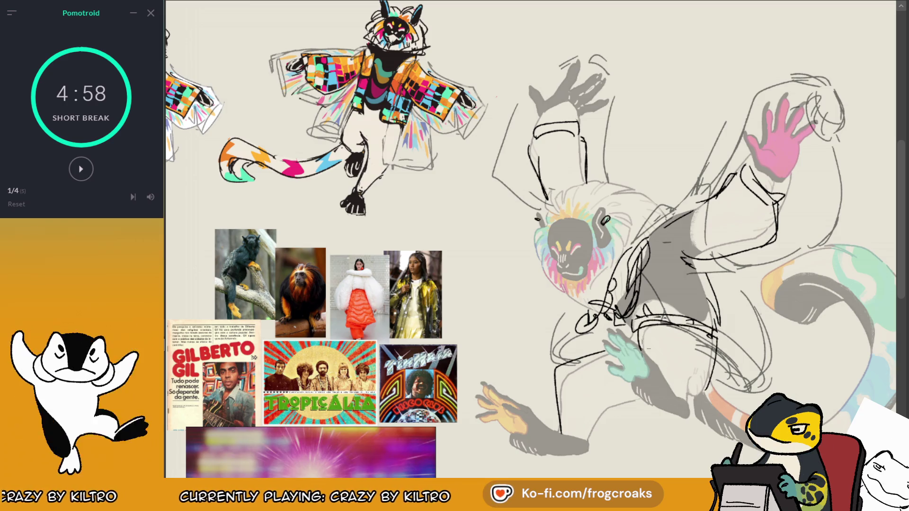
Step: Outline the foot at the lower leg, add upper-thigh pant lines, and mirror to check
{"action": "mouse_move", "coordinate": [555, 423]}
{"action": "left_mouse_down"}
{"action": "mouse_move", "coordinate": [587, 444]}
{"action": "mouse_move", "coordinate": [627, 397]}
{"action": "left_mouse_up"}
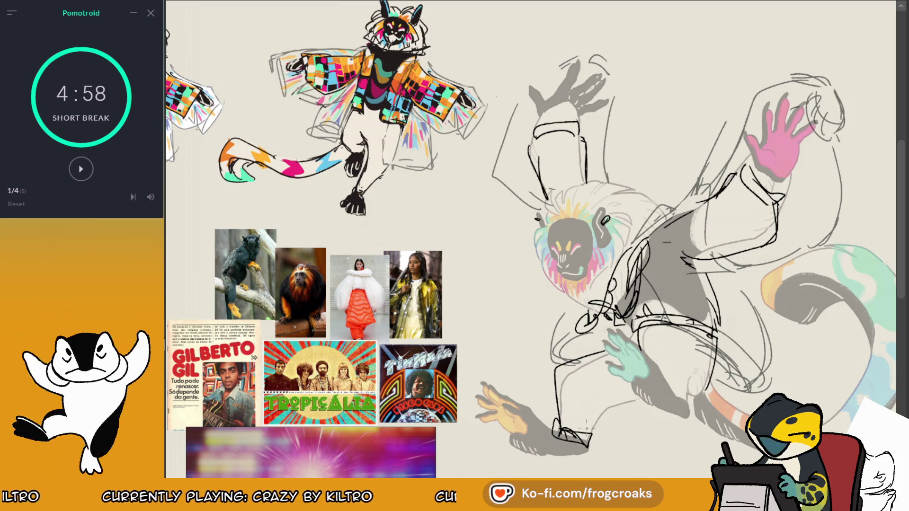
{"action": "key", "text": "ctrl+z"}
{"action": "left_click_drag", "start_coordinate": [597, 438], "coordinate": [641, 391]}
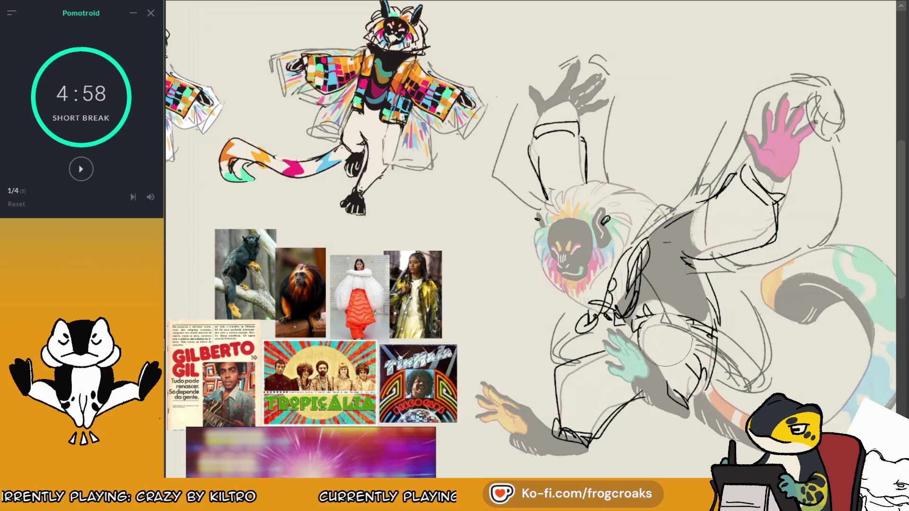
{"action": "mouse_move", "coordinate": [642, 345]}
{"action": "left_mouse_down"}
{"action": "mouse_move", "coordinate": [710, 312]}
{"action": "mouse_move", "coordinate": [683, 299]}
{"action": "left_mouse_up"}
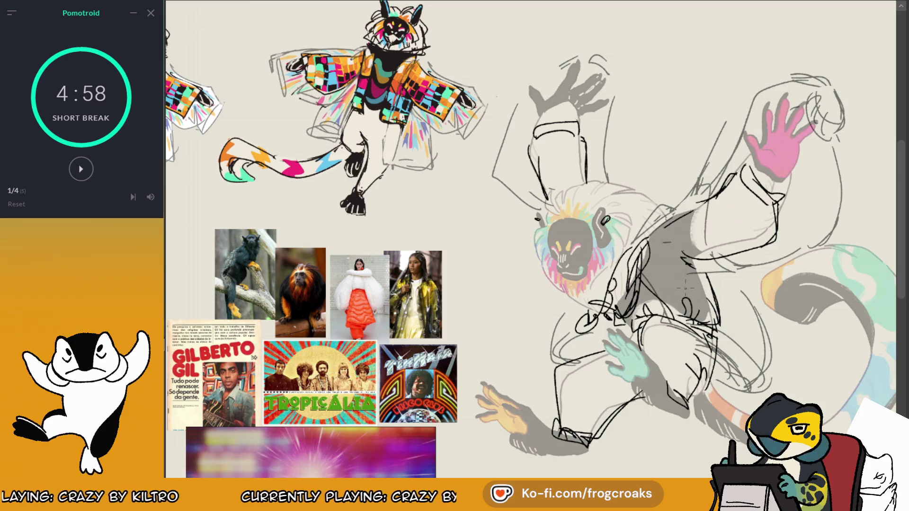
{"action": "key", "text": "m"}
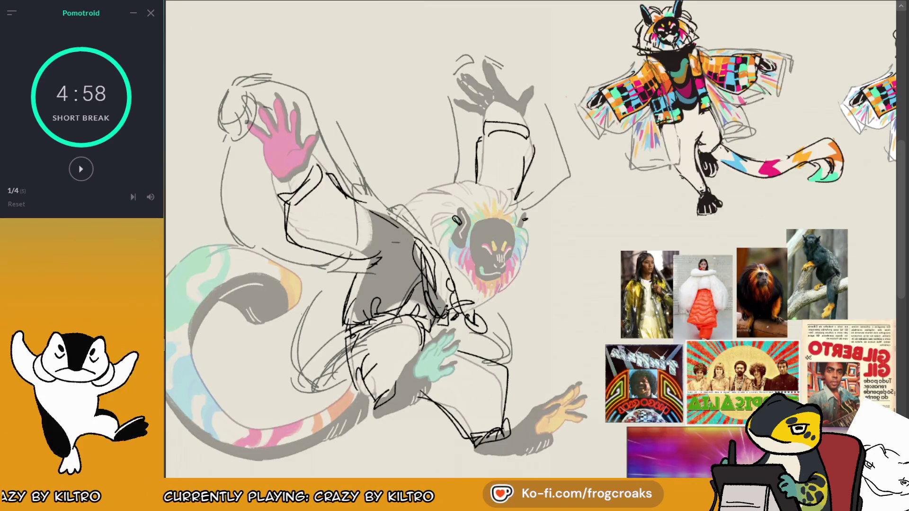
Step: Restore the normal view and toggle the black rough sketch lines off and on to compare
{"action": "scroll", "coordinate": [630, 187], "scroll_direction": "down", "scroll_amount": 4}
{"action": "scroll", "coordinate": [462, 411], "scroll_direction": "up", "scroll_amount": 3}
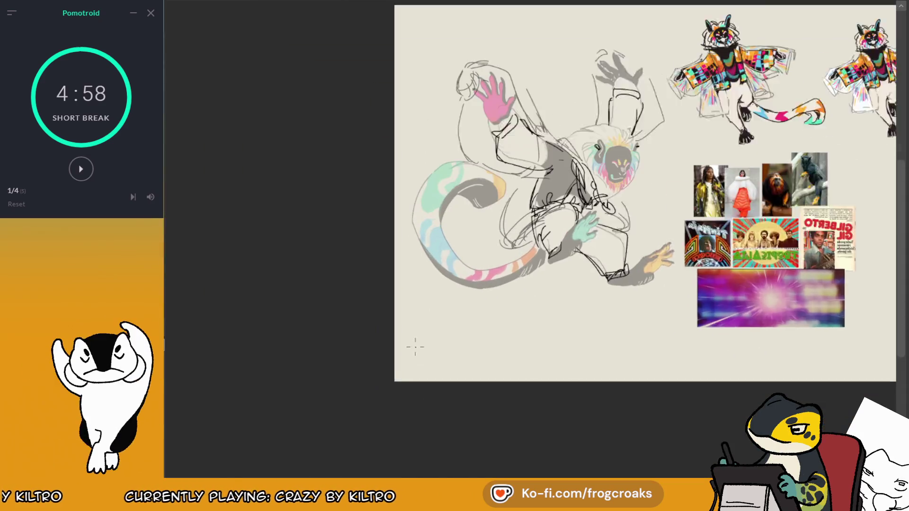
{"action": "scroll", "coordinate": [480, 169], "scroll_direction": "down", "scroll_amount": 2}
{"action": "scroll", "coordinate": [582, 301], "scroll_direction": "up", "scroll_amount": 1}
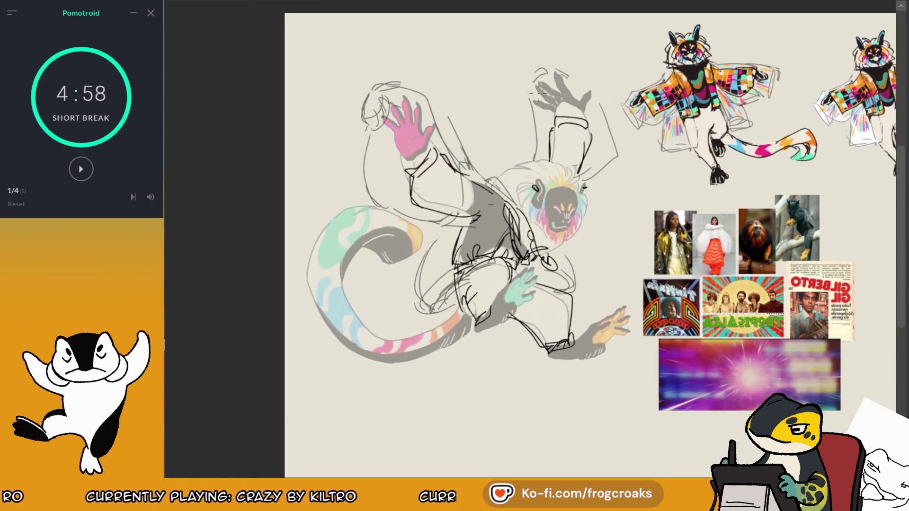
{"action": "scroll", "coordinate": [581, 300], "scroll_direction": "up", "scroll_amount": 2}
{"action": "scroll", "coordinate": [538, 179], "scroll_direction": "down", "scroll_amount": 1}
{"action": "scroll", "coordinate": [539, 179], "scroll_direction": "down", "scroll_amount": 1}
{"action": "scroll", "coordinate": [588, 153], "scroll_direction": "down", "scroll_amount": 1}
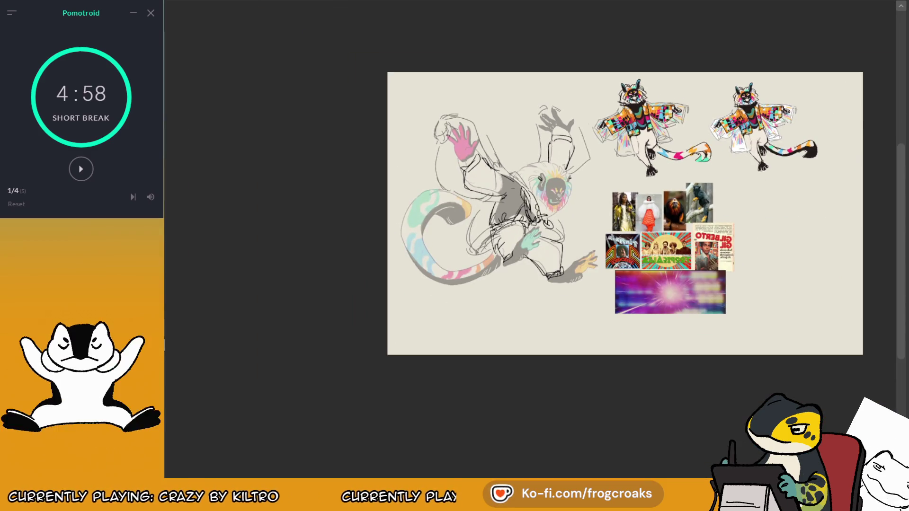
{"action": "key", "text": "m"}
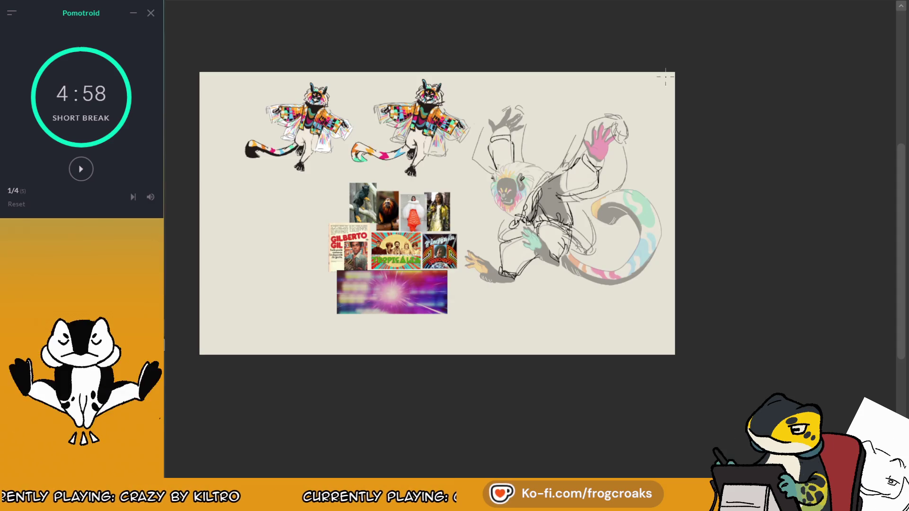
{"action": "scroll", "coordinate": [555, 165], "scroll_direction": "up", "scroll_amount": 2}
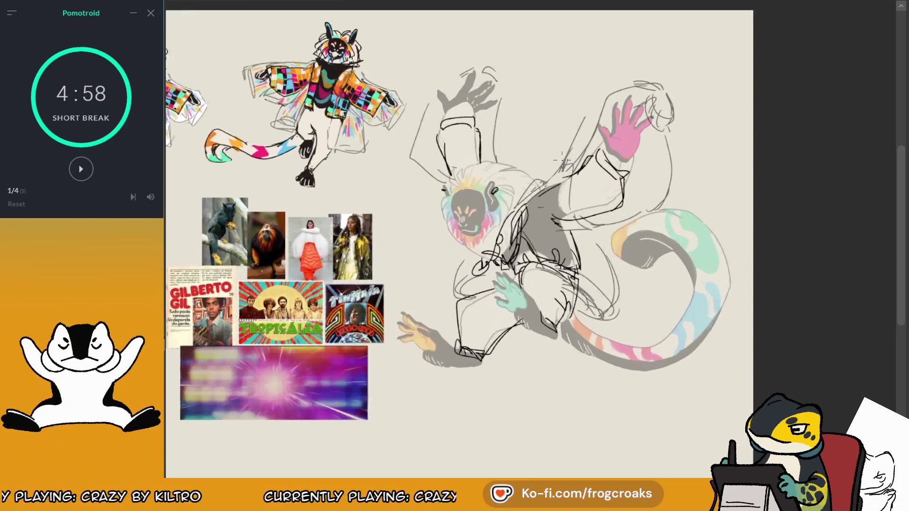
{"action": "scroll", "coordinate": [556, 165], "scroll_direction": "up", "scroll_amount": 1}
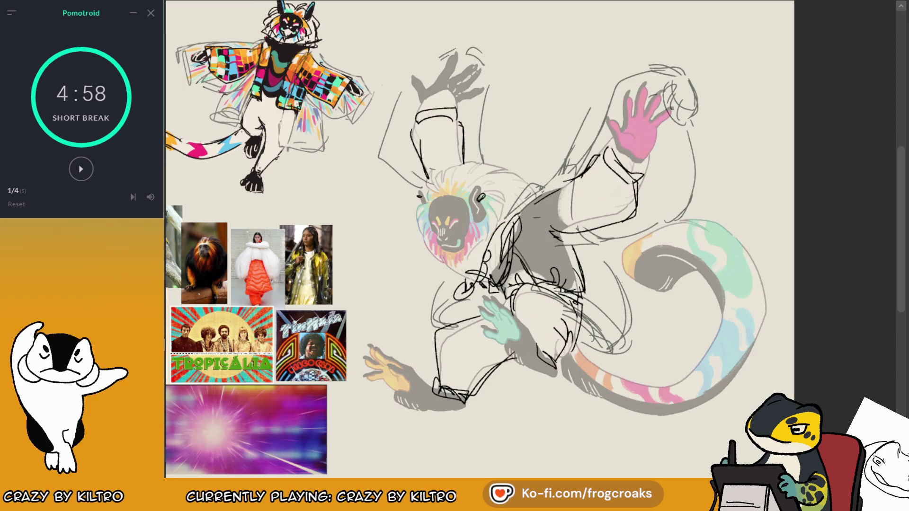
{"action": "key", "text": "h"}
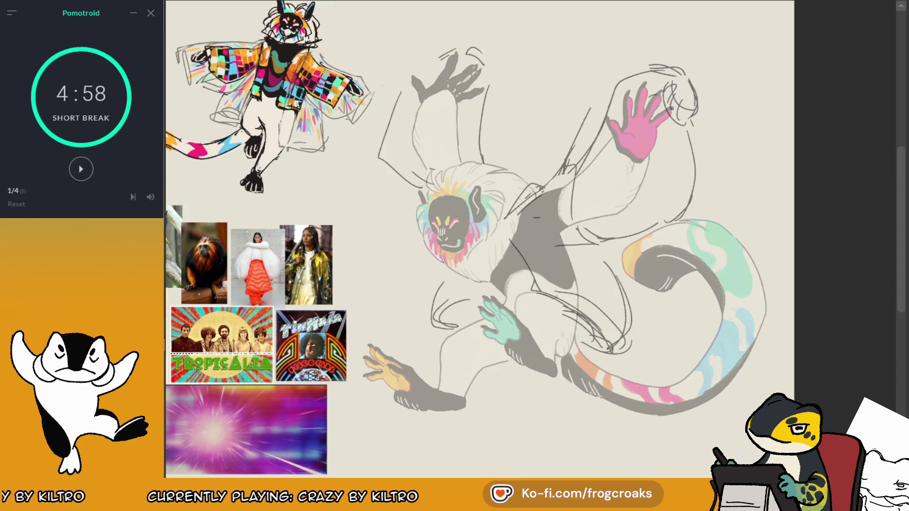
{"action": "key", "text": "h"}
{"action": "key", "text": "h"}
{"action": "key", "text": "h"}
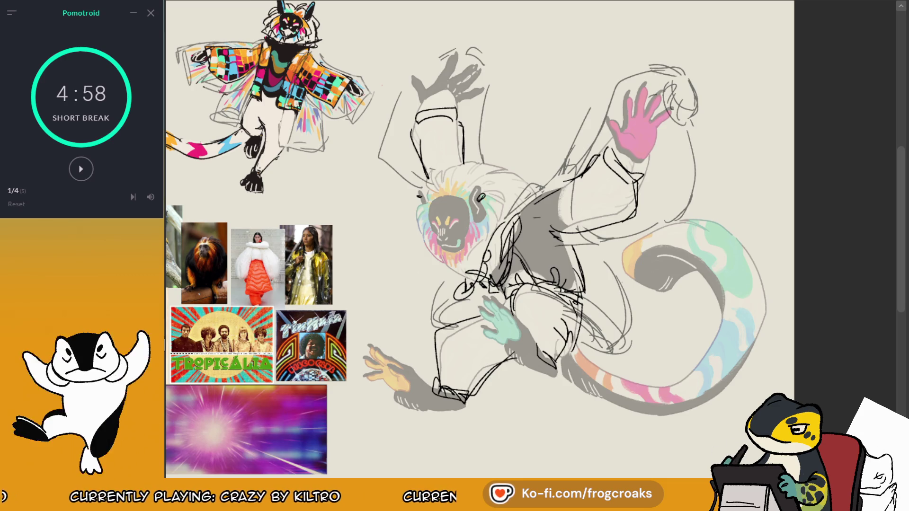
Step: Swap the rough horizontal jacket stroke for a curved one and mirror to review against the references
{"action": "left_click_drag", "start_coordinate": [405, 109], "coordinate": [441, 118]}
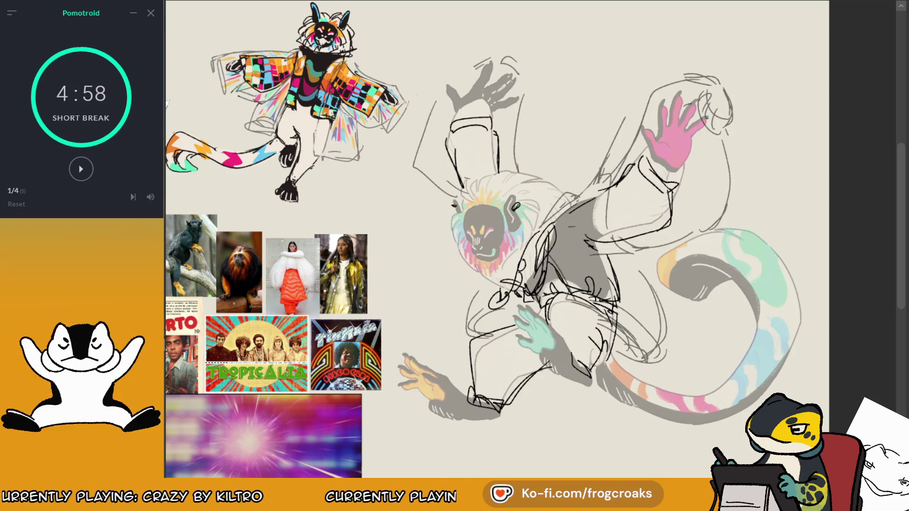
{"action": "key", "text": "ctrl+z"}
{"action": "left_click_drag", "start_coordinate": [545, 192], "coordinate": [605, 156]}
{"action": "key", "text": "m"}
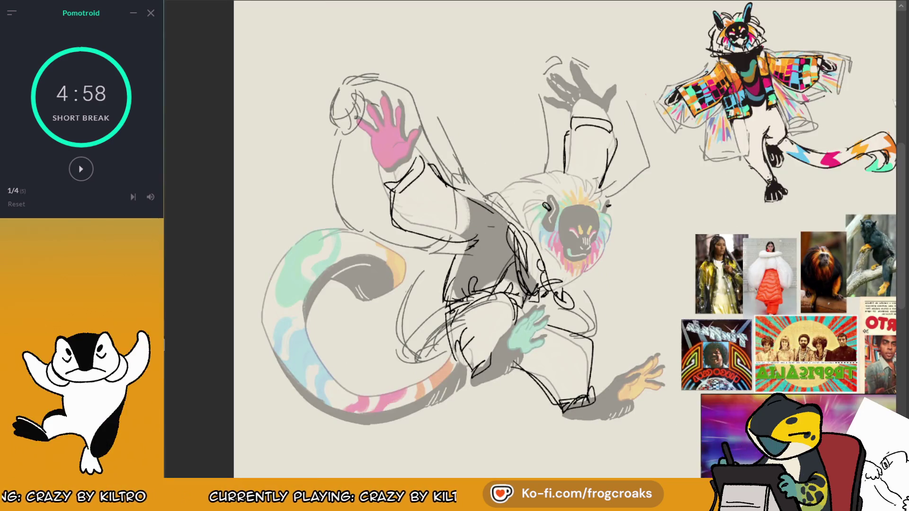
{"action": "left_click_drag", "start_coordinate": [531, 237], "coordinate": [464, 241]}
{"action": "left_click_drag", "start_coordinate": [532, 165], "coordinate": [525, 129]}
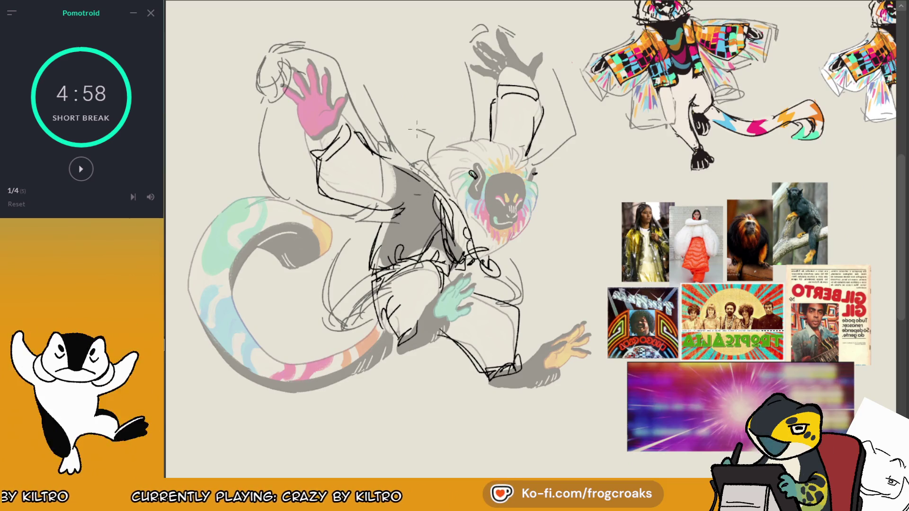
{"action": "scroll", "coordinate": [468, 127], "scroll_direction": "down", "scroll_amount": 5}
{"action": "scroll", "coordinate": [466, 140], "scroll_direction": "up", "scroll_amount": 2}
{"action": "scroll", "coordinate": [466, 139], "scroll_direction": "up", "scroll_amount": 2}
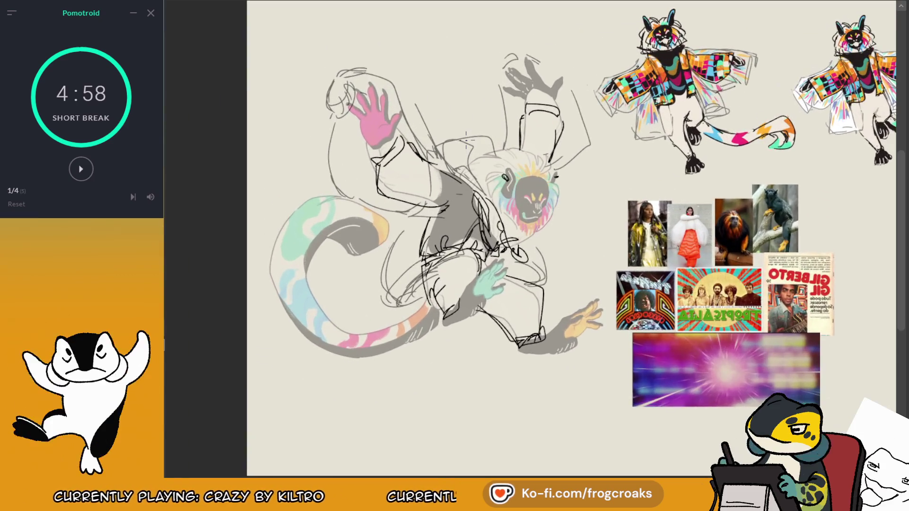
{"action": "scroll", "coordinate": [468, 142], "scroll_direction": "down", "scroll_amount": 3}
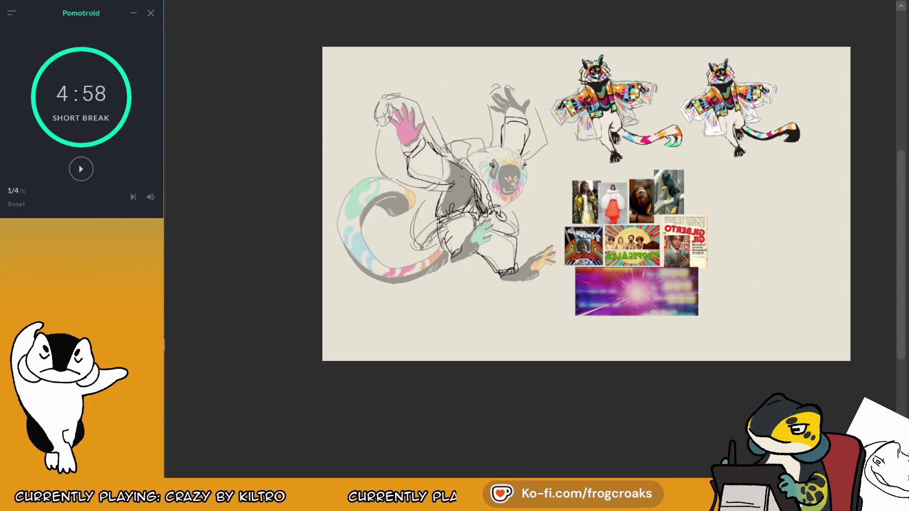
Step: Erase the old lower-foot and leg strokes and draw a short new line along the foot
{"action": "key", "text": "m"}
{"action": "scroll", "coordinate": [637, 142], "scroll_direction": "up", "scroll_amount": 2}
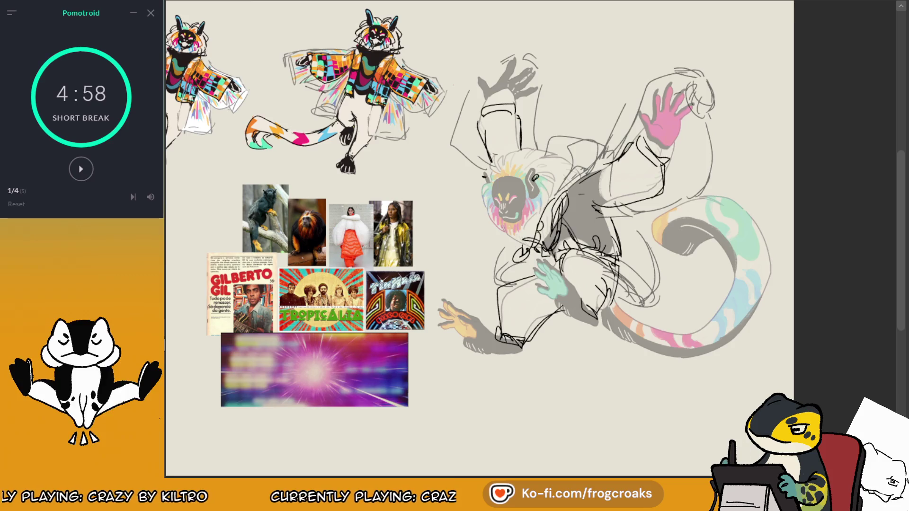
{"action": "left_click_drag", "start_coordinate": [473, 236], "coordinate": [522, 227]}
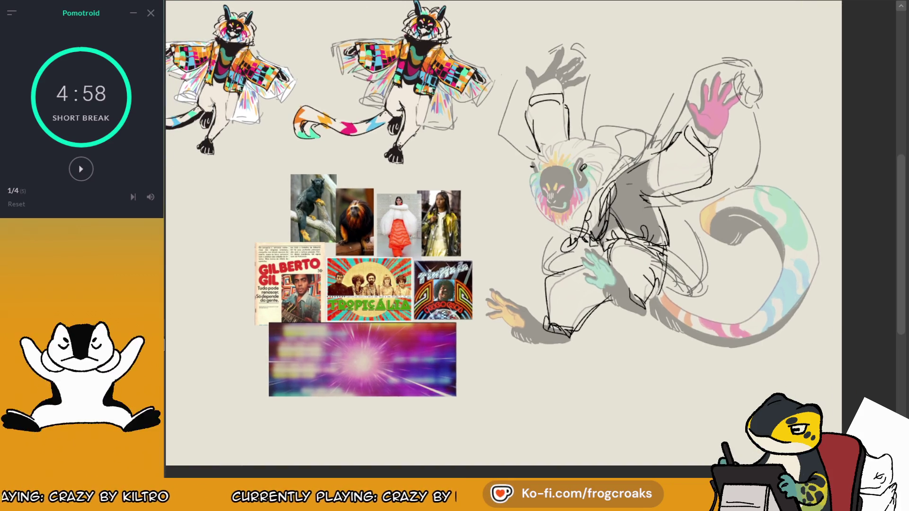
{"action": "mouse_move", "coordinate": [587, 346]}
{"action": "left_mouse_down"}
{"action": "mouse_move", "coordinate": [549, 322]}
{"action": "mouse_move", "coordinate": [549, 297]}
{"action": "mouse_move", "coordinate": [596, 350]}
{"action": "left_mouse_up"}
{"action": "left_click_drag", "start_coordinate": [644, 310], "coordinate": [639, 298]}
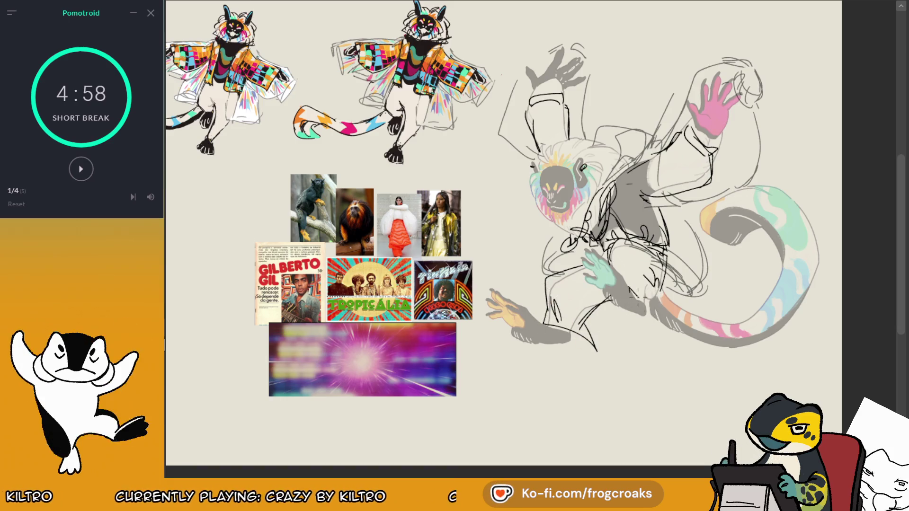
{"action": "left_click_drag", "start_coordinate": [577, 334], "coordinate": [592, 346]}
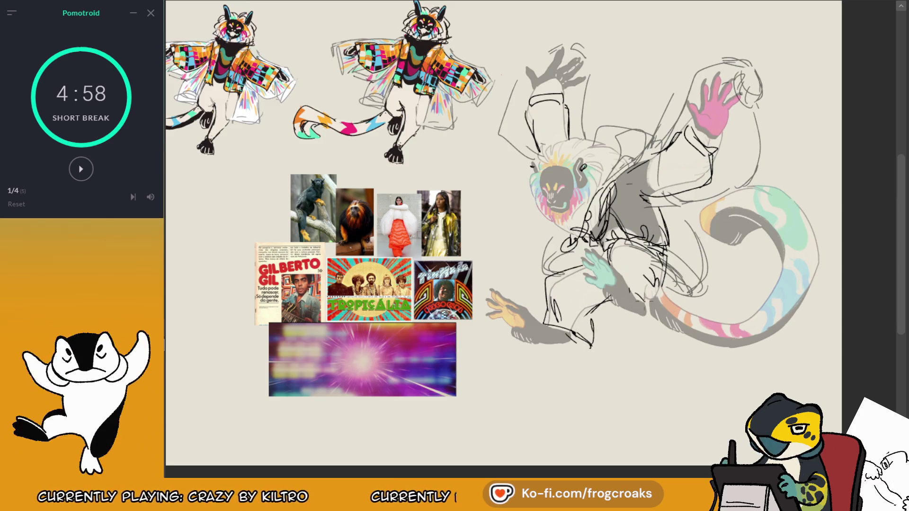
Step: Add a short stroke to the left leg in mirrored view, discarding a loop below the left hand
{"action": "key", "text": "m"}
{"action": "mouse_move", "coordinate": [415, 286]}
{"action": "left_mouse_down"}
{"action": "mouse_move", "coordinate": [422, 317]}
{"action": "mouse_move", "coordinate": [406, 301]}
{"action": "left_mouse_up"}
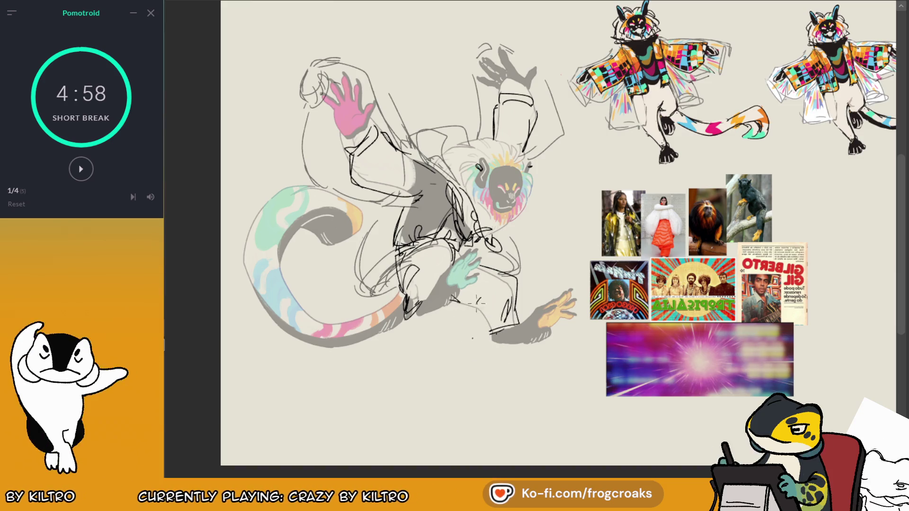
{"action": "key", "text": "m"}
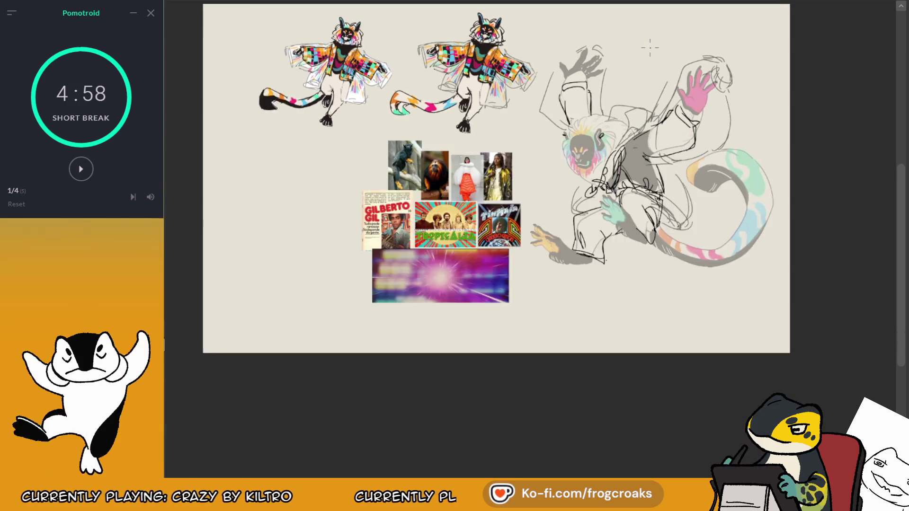
{"action": "scroll", "coordinate": [650, 44], "scroll_direction": "down", "scroll_amount": 1}
{"action": "mouse_move", "coordinate": [507, 307]}
{"action": "left_mouse_down"}
{"action": "mouse_move", "coordinate": [554, 316]}
{"action": "mouse_move", "coordinate": [510, 323]}
{"action": "mouse_move", "coordinate": [519, 316]}
{"action": "left_mouse_up"}
{"action": "key", "text": "ctrl+z"}
{"action": "key", "text": "ctrl+z"}
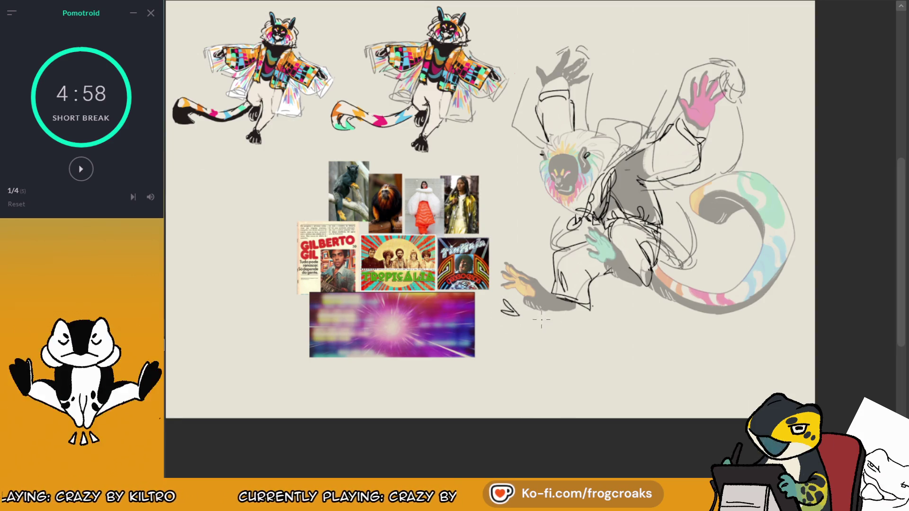
{"action": "key", "text": "m"}
{"action": "key", "text": "m"}
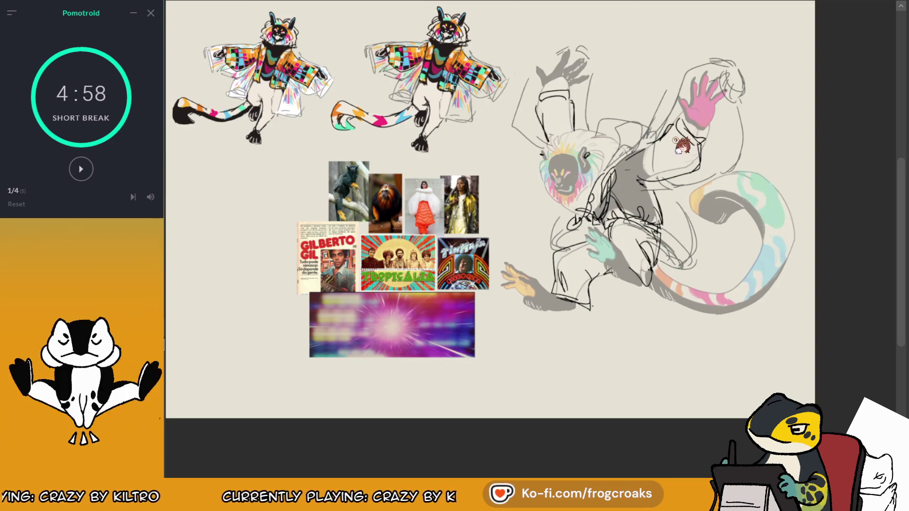
{"action": "scroll", "coordinate": [776, 151], "scroll_direction": "up", "scroll_amount": 1}
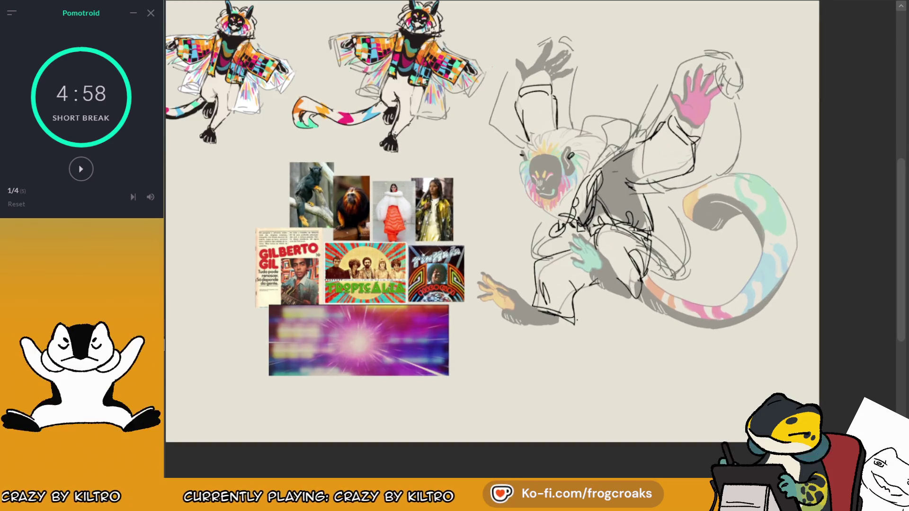